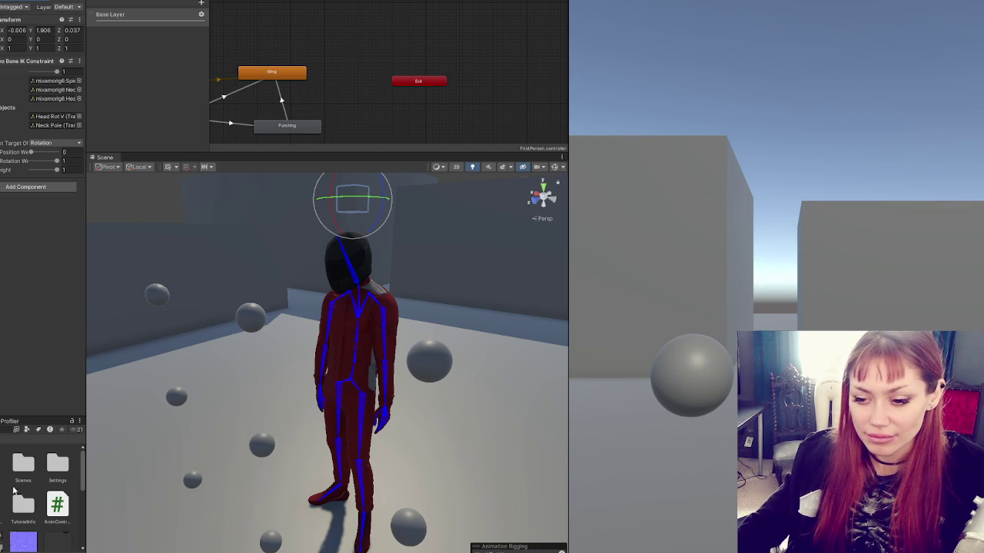
- Bring the code editor forward and view RotateView in FirstPersonController.cs
{"action": "key", "text": "alt+Tab"}
{"action": "left_click", "coordinate": [68, 37]}
{"action": "left_click", "coordinate": [224, 37]}
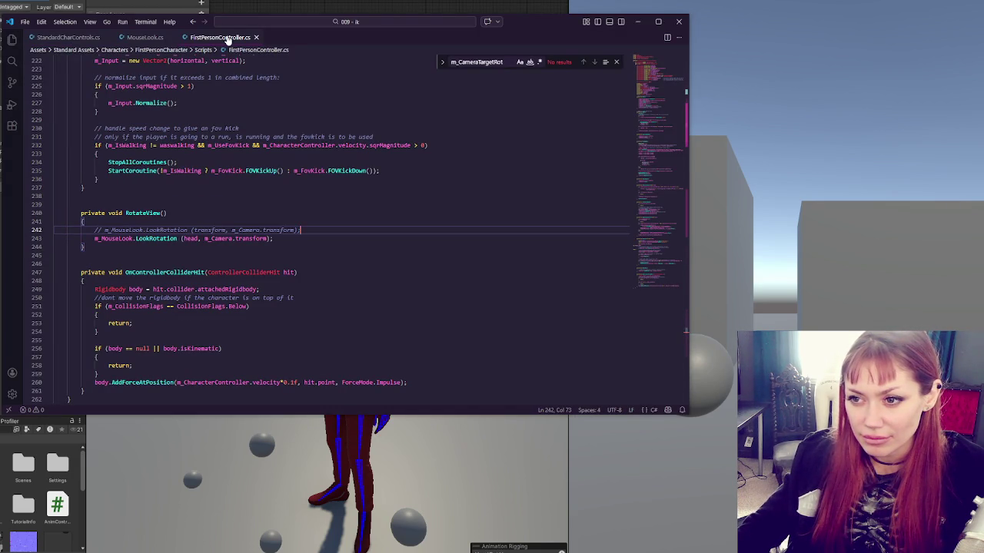
- Review MouseLook.cs, StandardCharControls.cs and FirstPersonController.cs, ending back on MouseLook.cs
{"action": "left_click", "coordinate": [163, 38]}
{"action": "scroll", "coordinate": [385, 180], "scroll_direction": "up", "scroll_amount": 15}
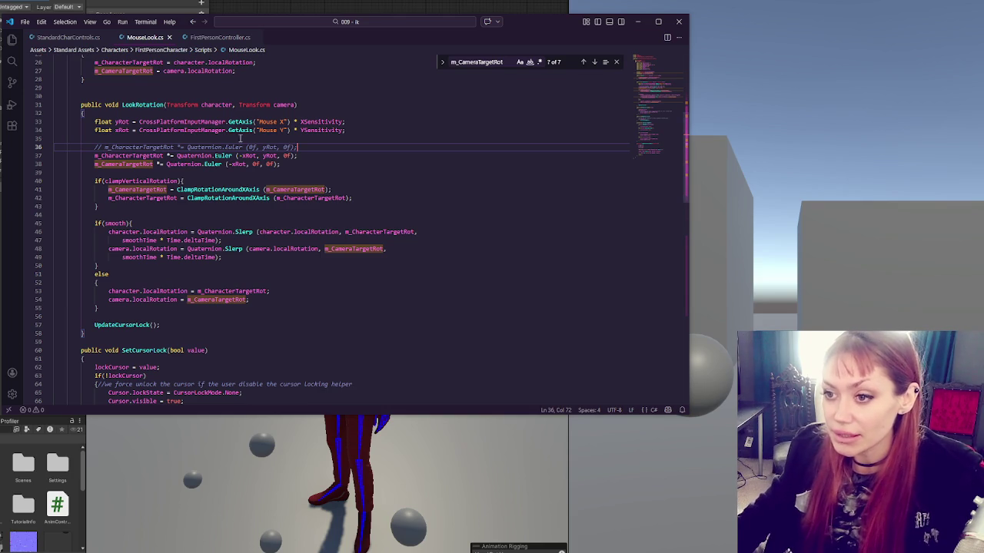
{"action": "scroll", "coordinate": [280, 210], "scroll_direction": "up", "scroll_amount": 4}
{"action": "scroll", "coordinate": [302, 214], "scroll_direction": "up", "scroll_amount": 1}
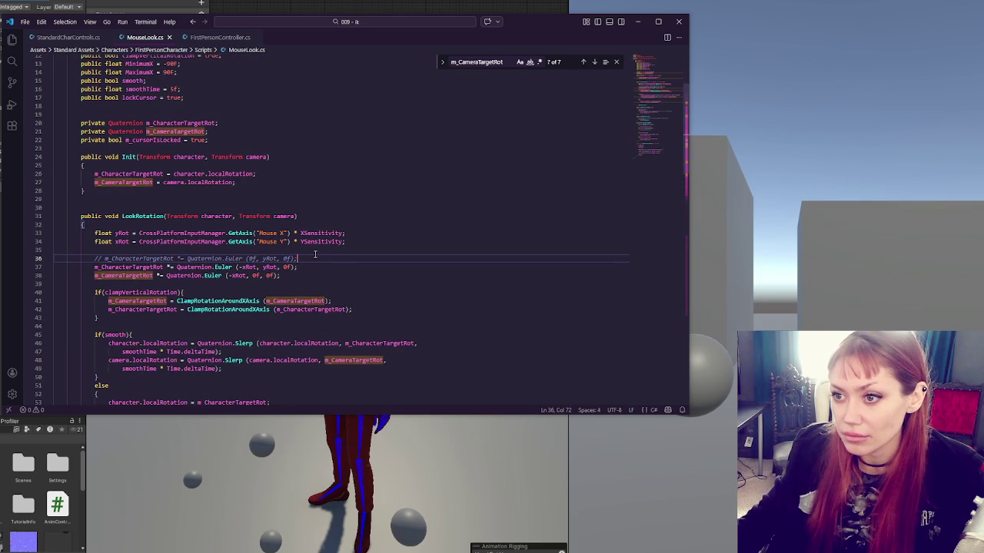
{"action": "scroll", "coordinate": [311, 251], "scroll_direction": "up", "scroll_amount": 4}
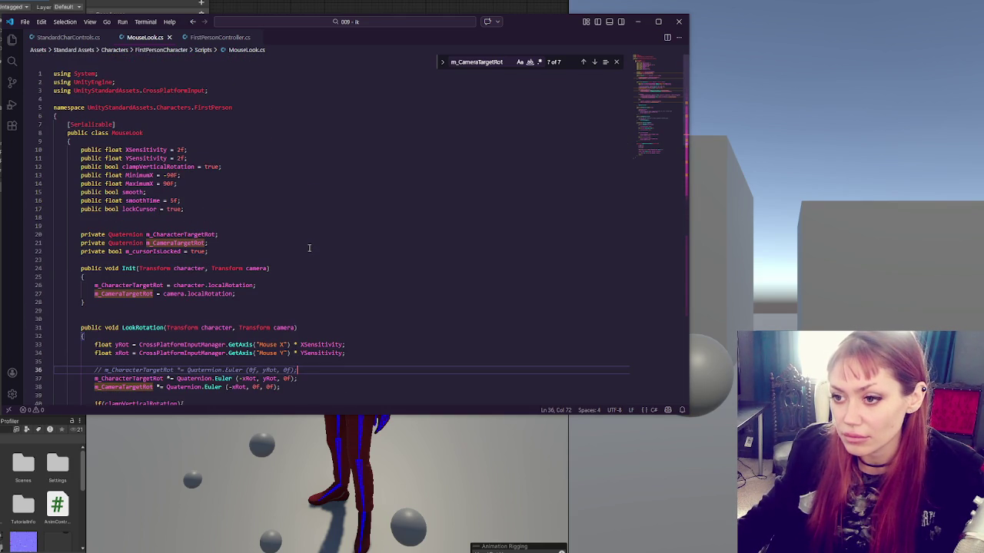
{"action": "left_click", "coordinate": [58, 38]}
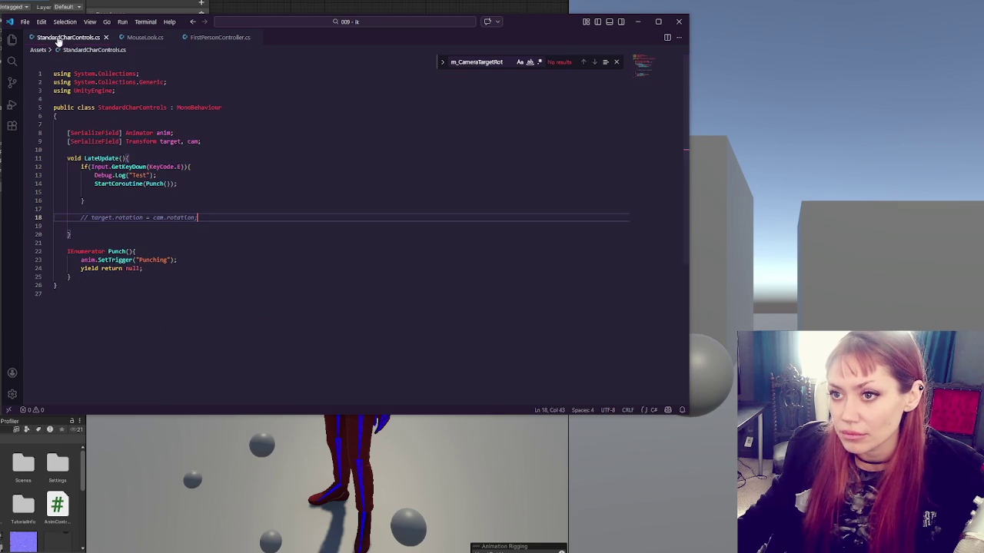
{"action": "left_click", "coordinate": [213, 37]}
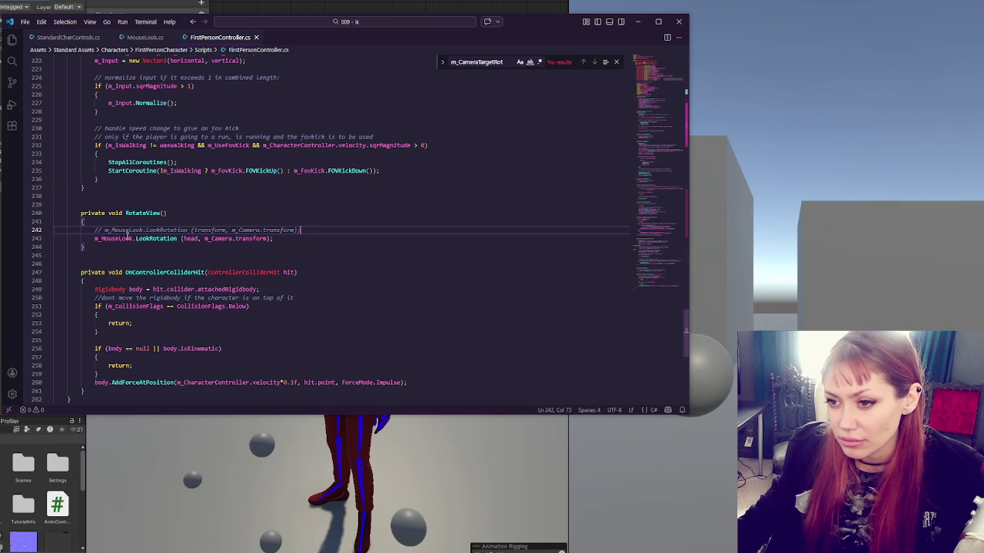
{"action": "left_click", "coordinate": [140, 37]}
- Find the LookRotation signature on line 31 of MouseLook.cs
{"action": "type", "text": "LookRotation"}
{"action": "scroll", "coordinate": [285, 192], "scroll_direction": "down", "scroll_amount": 3}
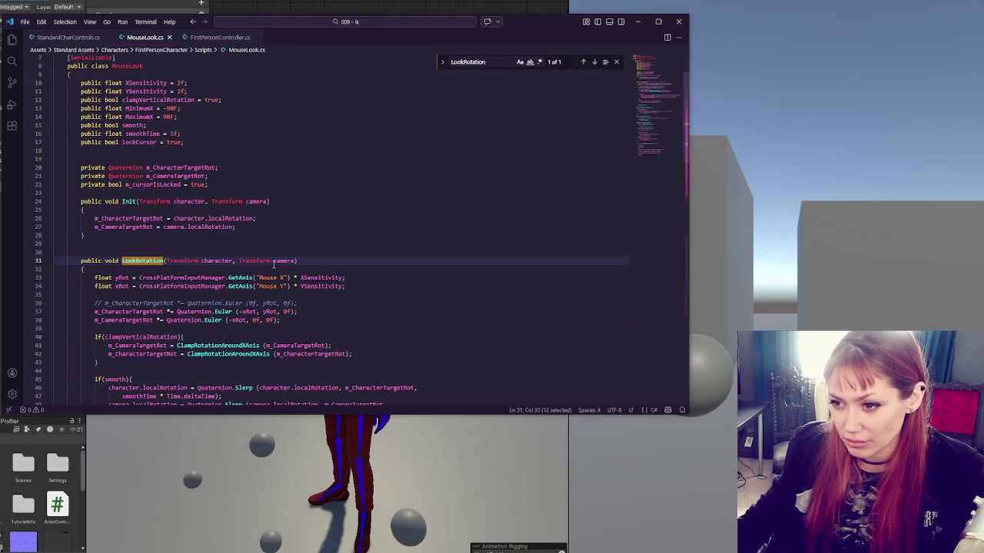
{"action": "left_click", "coordinate": [294, 261]}
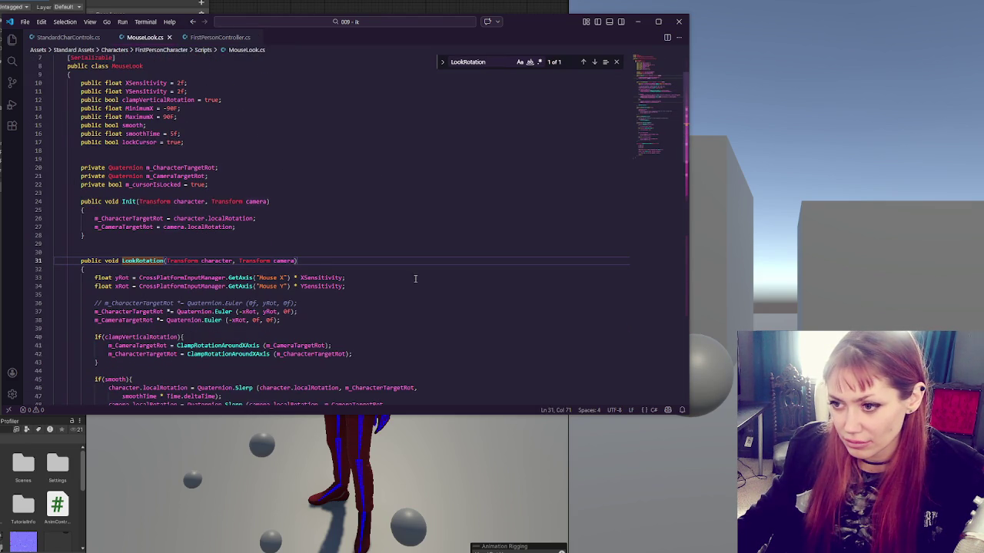
{"action": "scroll", "coordinate": [415, 279], "scroll_direction": "down", "scroll_amount": 6}
{"action": "scroll", "coordinate": [411, 267], "scroll_direction": "up", "scroll_amount": 6}
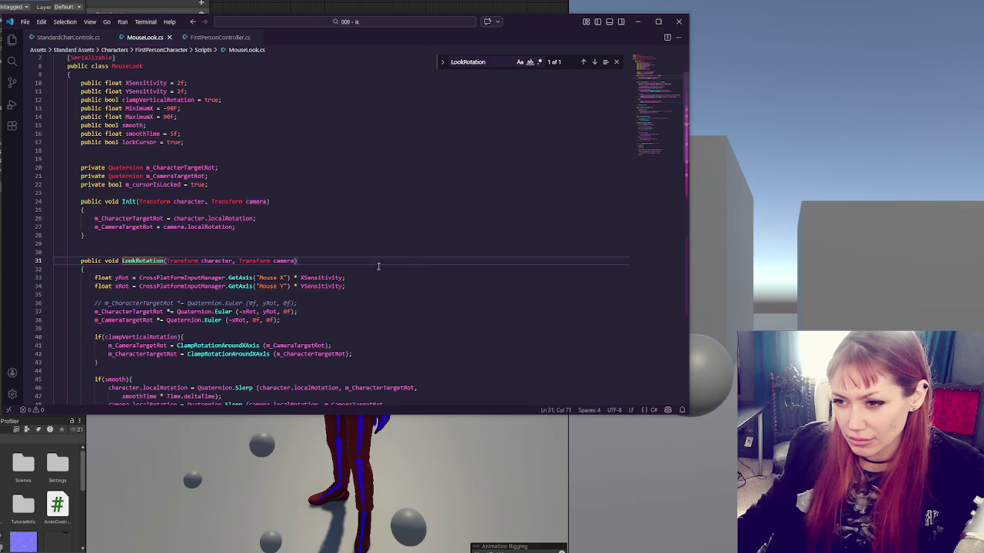
{"action": "key", "text": "Left"}
{"action": "key", "text": "Left"}
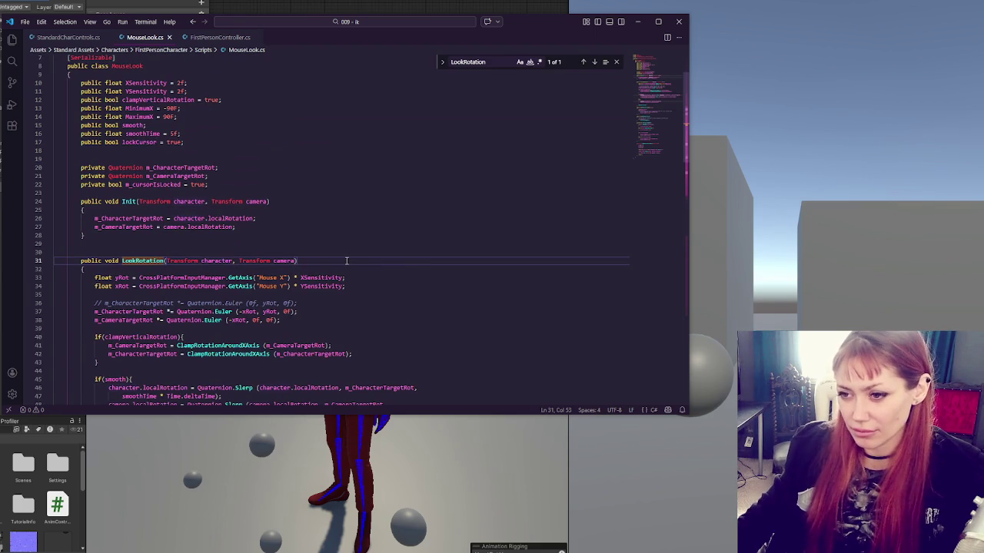
- Enlarge the editor window, highlight the character parameter's uses and position before camera
{"action": "double_click", "coordinate": [221, 261]}
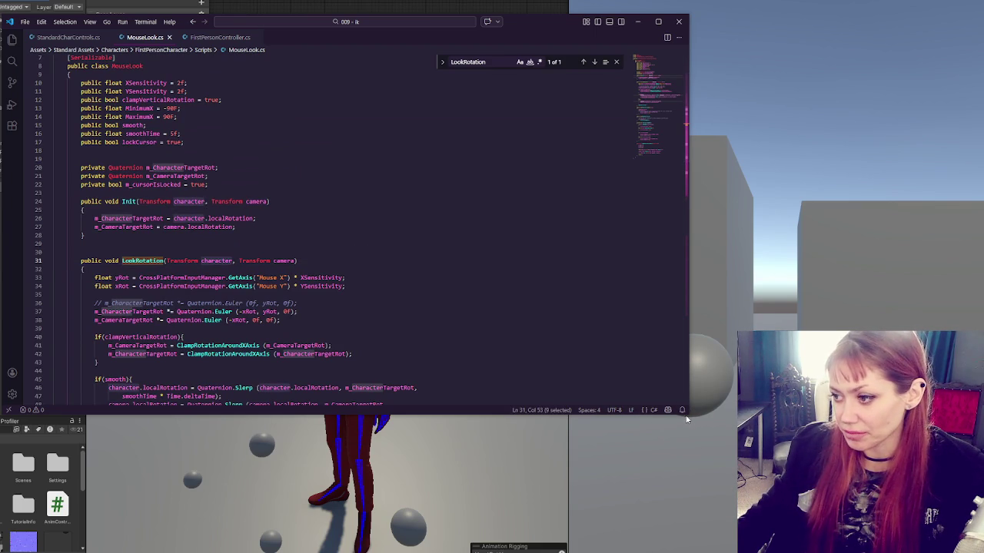
{"action": "left_click_drag", "start_coordinate": [686, 413], "coordinate": [890, 521]}
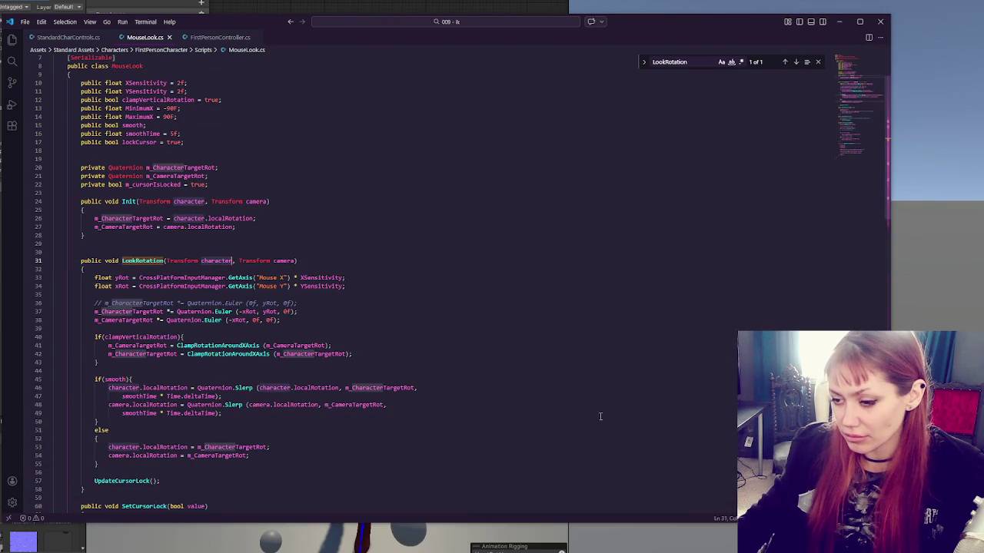
{"action": "left_click", "coordinate": [303, 339]}
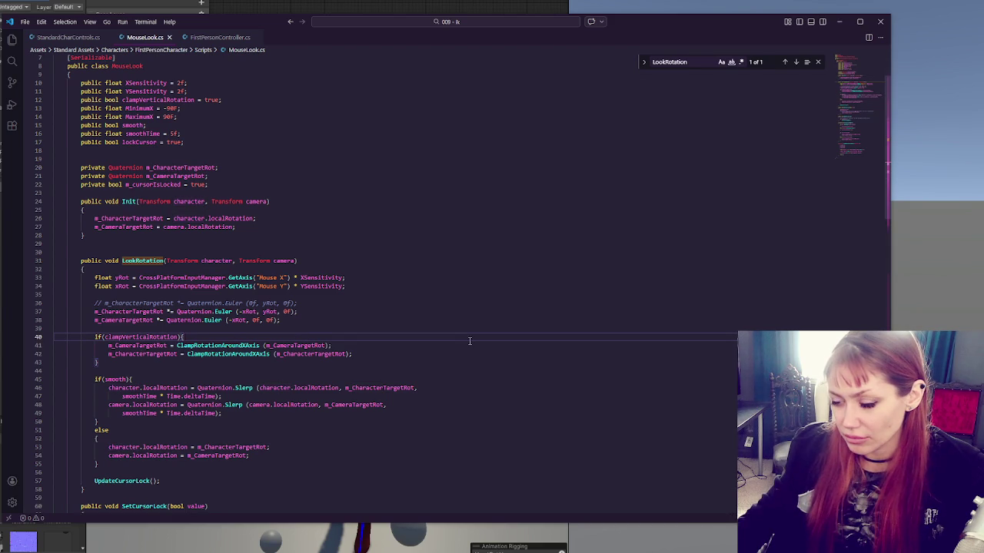
{"action": "double_click", "coordinate": [216, 260]}
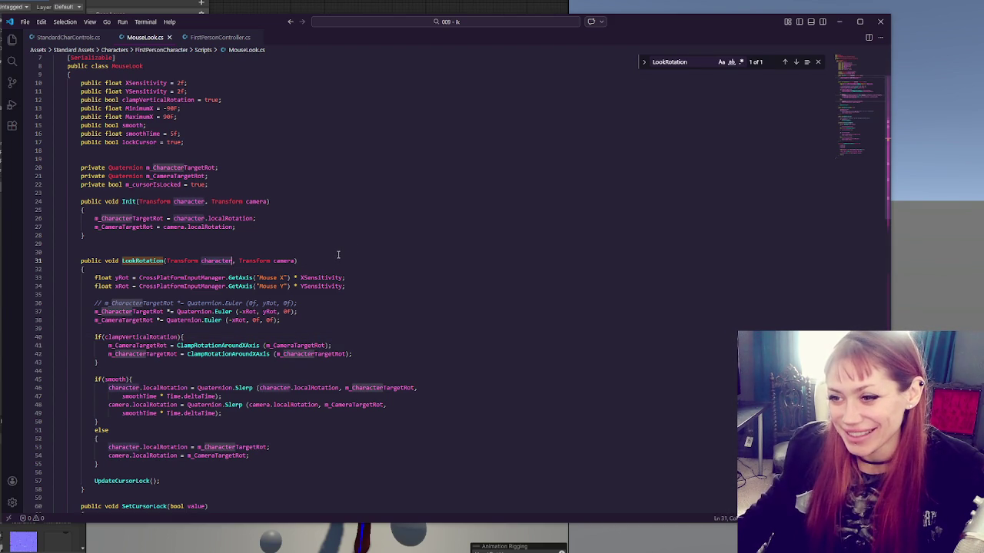
{"action": "left_click", "coordinate": [240, 261]}
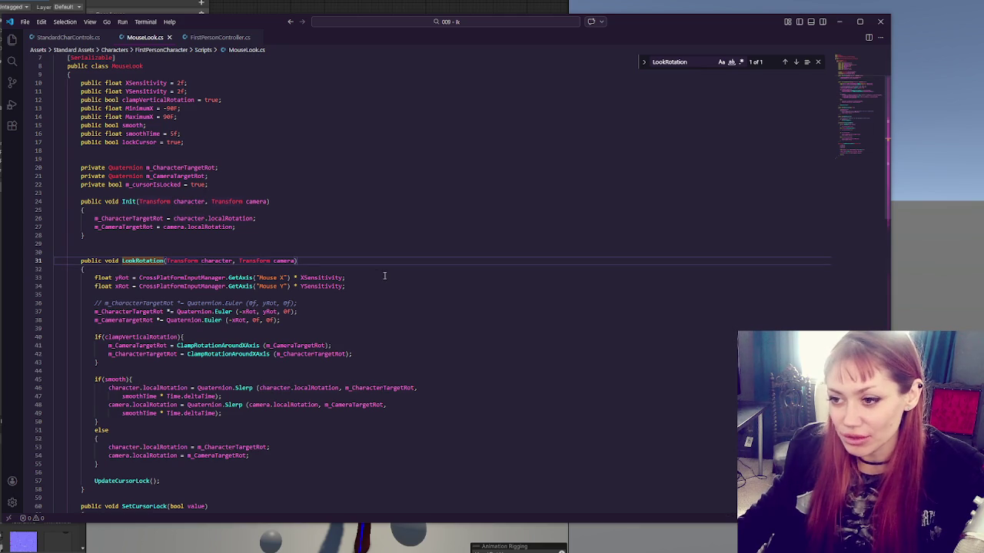
- Add a 'Transform characterV,' parameter to LookRotation before the camera parameter
{"action": "type", "text": "Transform Cha"}
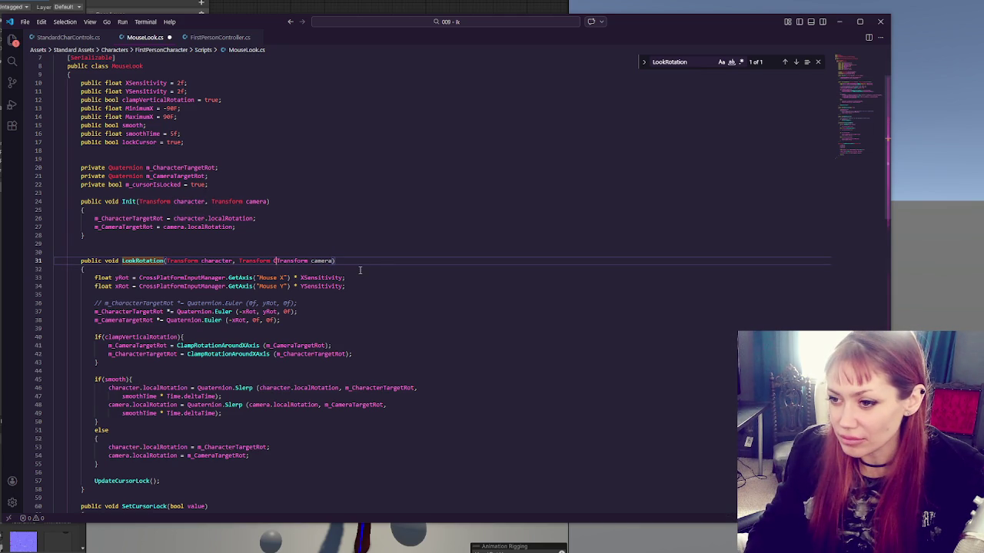
{"action": "key", "text": "BackSpace"}
{"action": "key", "text": "BackSpace"}
{"action": "key", "text": "BackSpace"}
{"action": "type", "text": "character"}
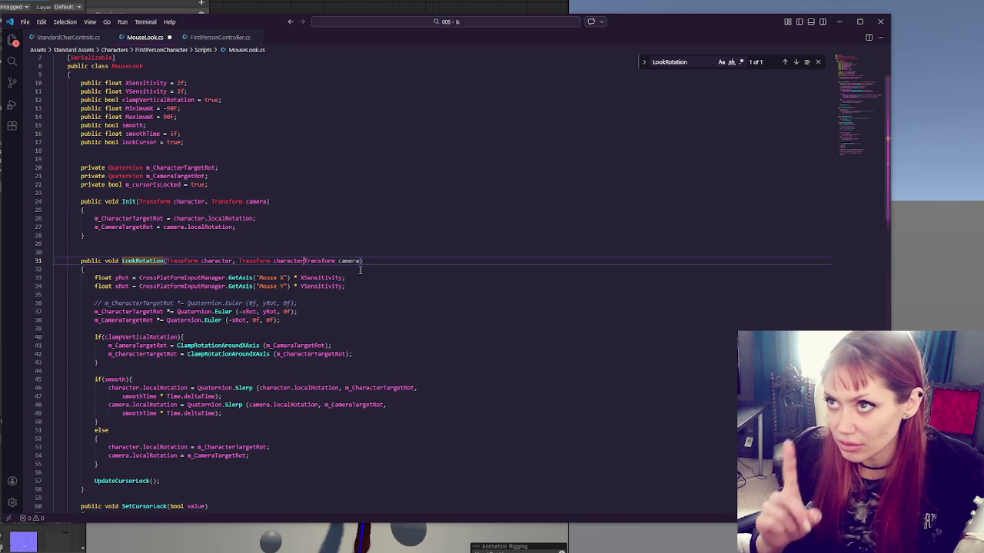
{"action": "type", "text": "V,"}
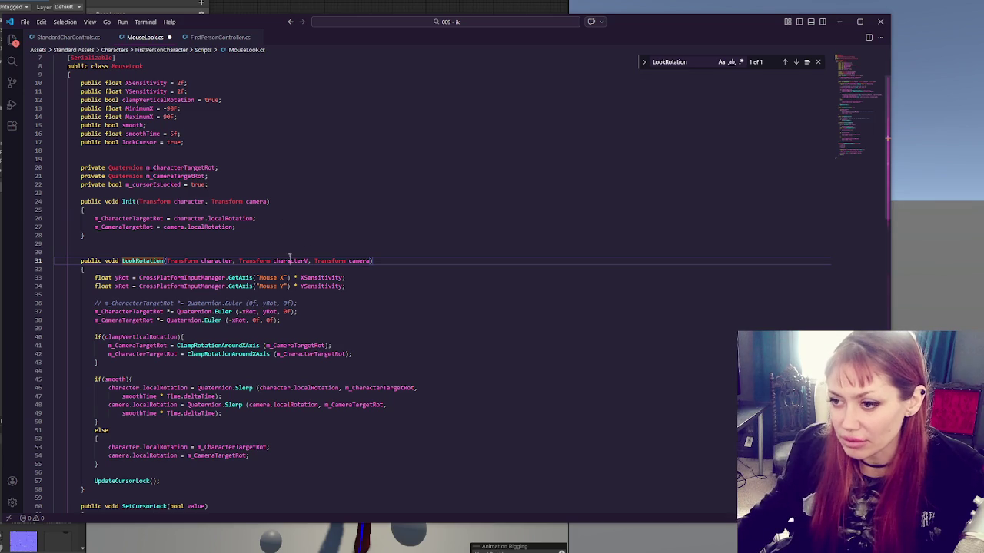
{"action": "left_click", "coordinate": [228, 261]}
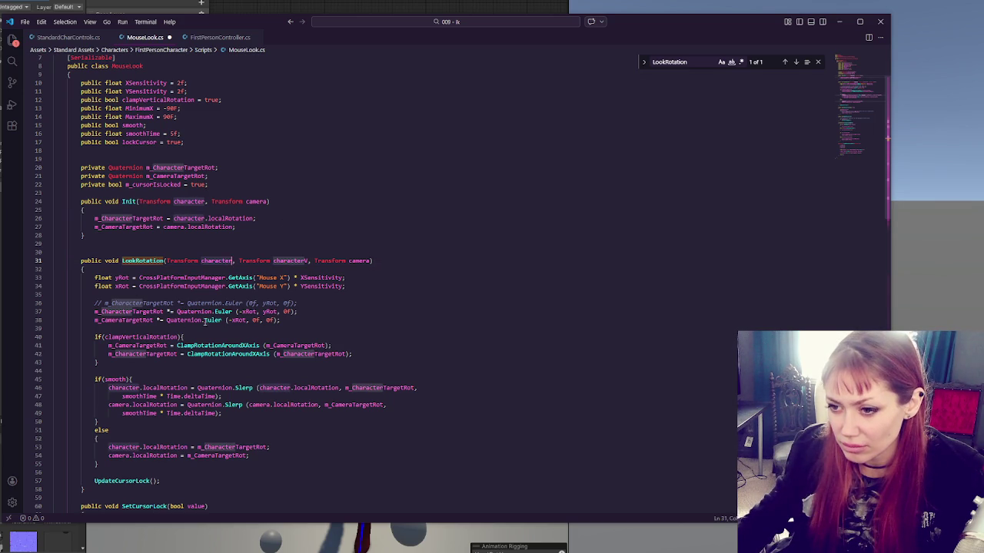
- Copy the characterV parameter into Init's signature before camera
{"action": "scroll", "coordinate": [229, 312], "scroll_direction": "down", "scroll_amount": 2}
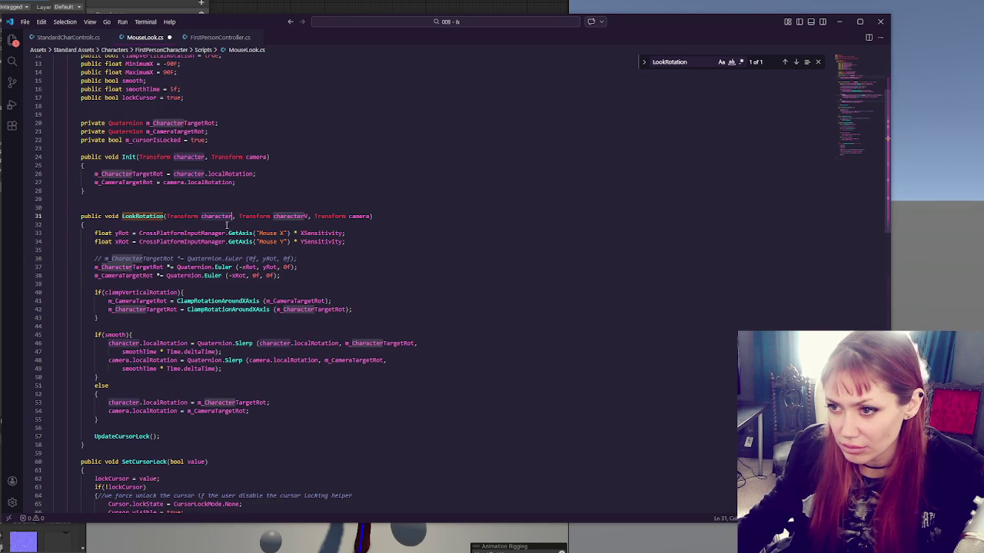
{"action": "left_click_drag", "start_coordinate": [238, 216], "coordinate": [311, 216]}
{"action": "key", "text": "ctrl+c"}
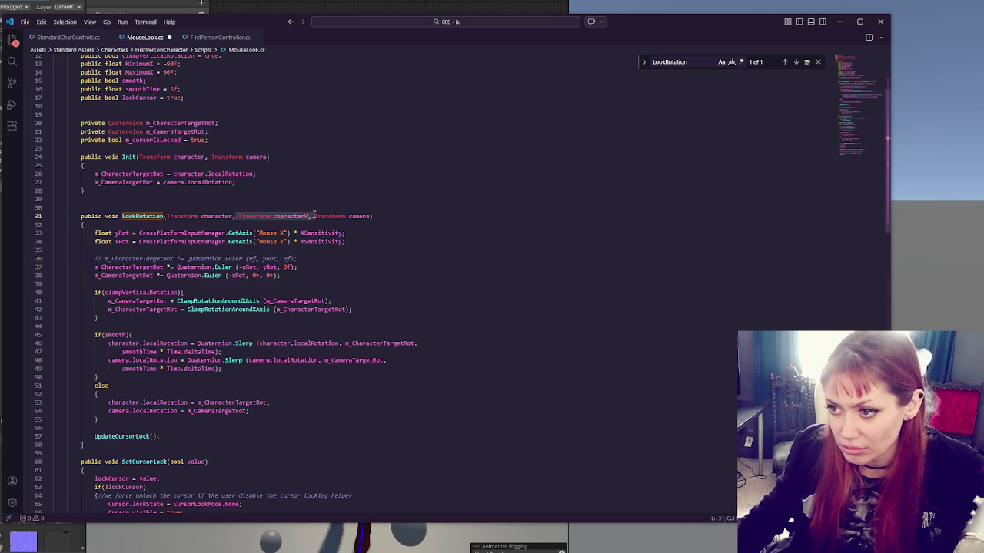
{"action": "left_click", "coordinate": [214, 157]}
{"action": "key", "text": "ctrl+v"}
{"action": "key", "text": "ctrl+z"}
{"action": "key", "text": "ctrl+v"}
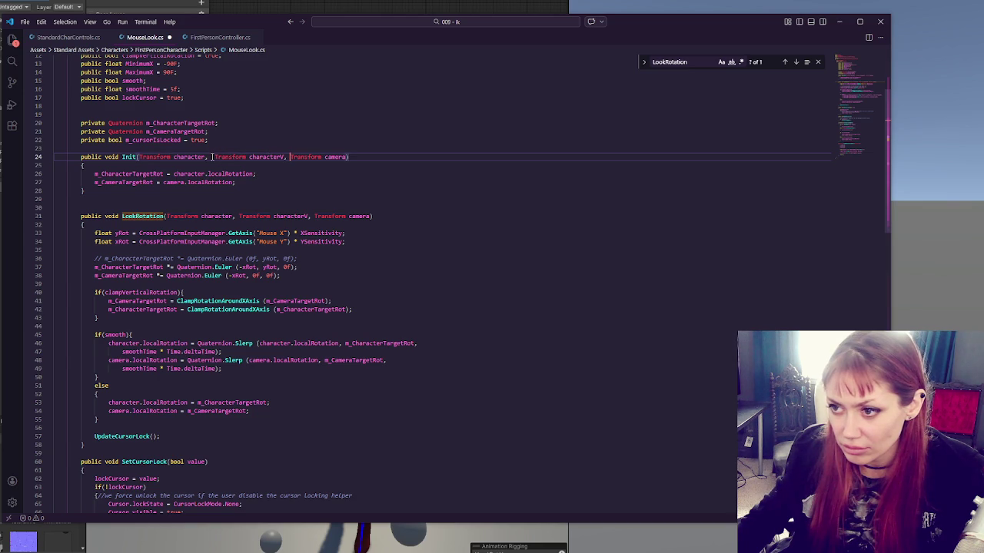
{"action": "scroll", "coordinate": [212, 157], "scroll_direction": "up", "scroll_amount": 2}
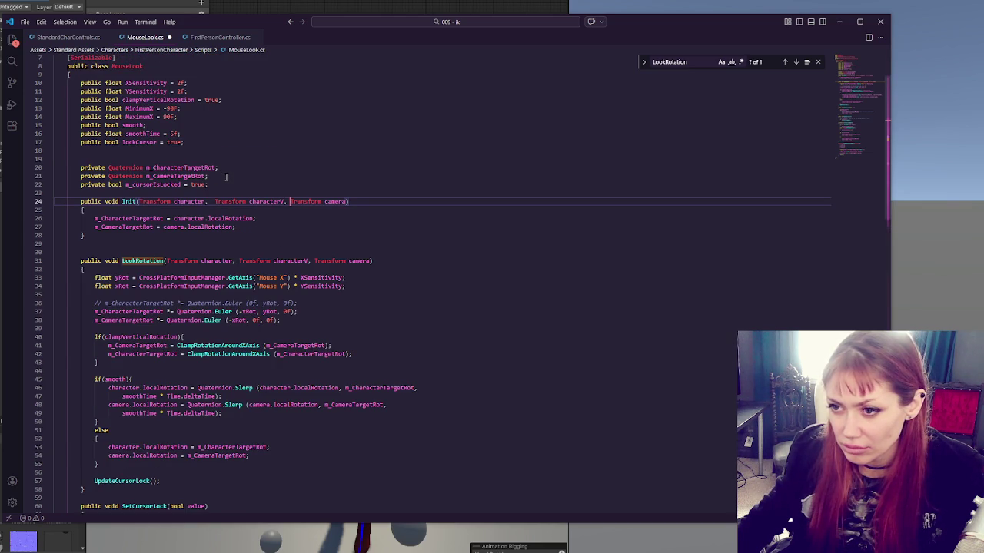
{"action": "left_click_drag", "start_coordinate": [230, 168], "coordinate": [54, 159]}
- Duplicate the m_CharacterTargetRot declaration as a new m_CharacterVTargetRot field
{"action": "key", "text": "ctrl+c"}
{"action": "left_click", "coordinate": [230, 167]}
{"action": "key", "text": "ctrl+v"}
{"action": "left_click", "coordinate": [184, 176]}
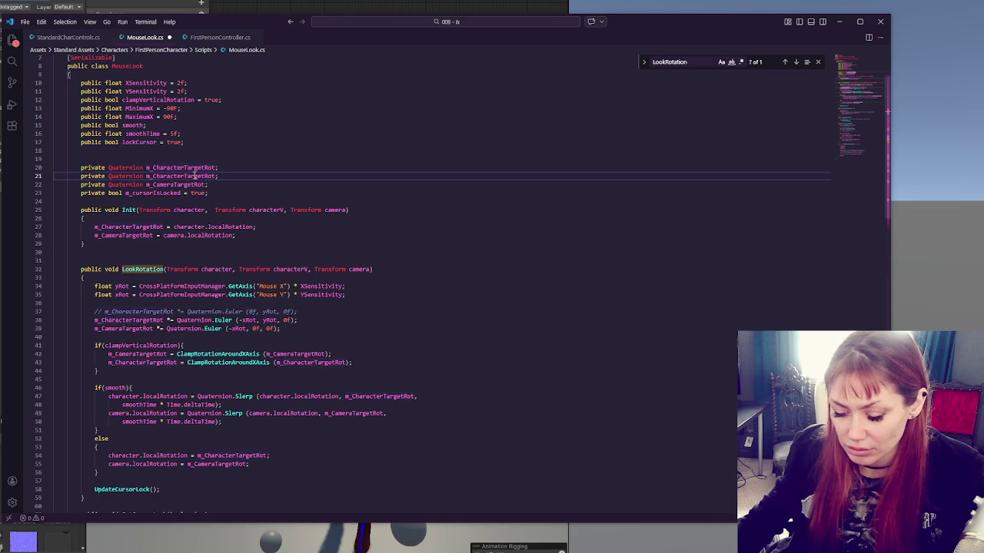
{"action": "type", "text": "V"}
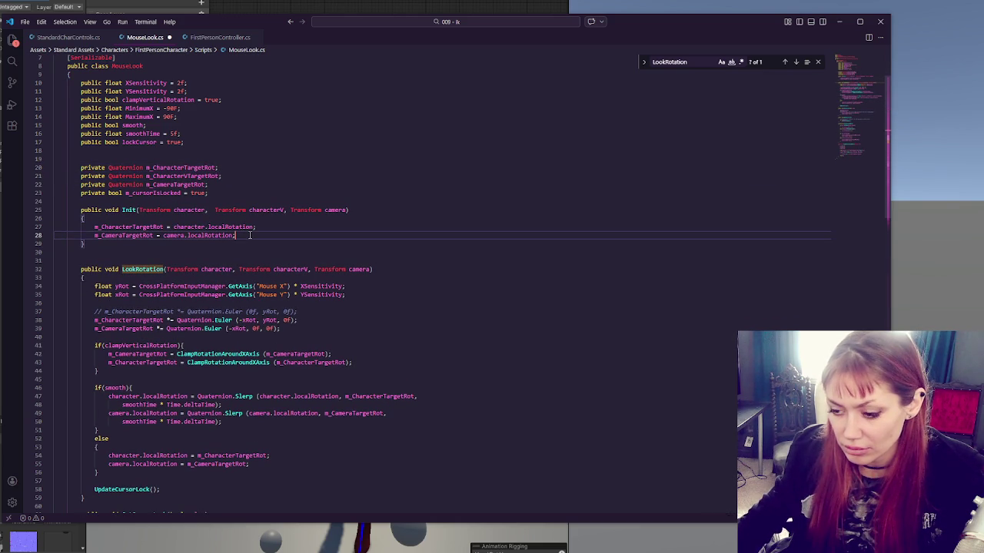
- In Init, add 'm_CharacterVTargetRot = characterV.localRotation;' and check characterV's uses
{"action": "left_click", "coordinate": [267, 229]}
{"action": "key", "text": "Return"}
{"action": "type", "text": "m_CharacterVTargetRot"}
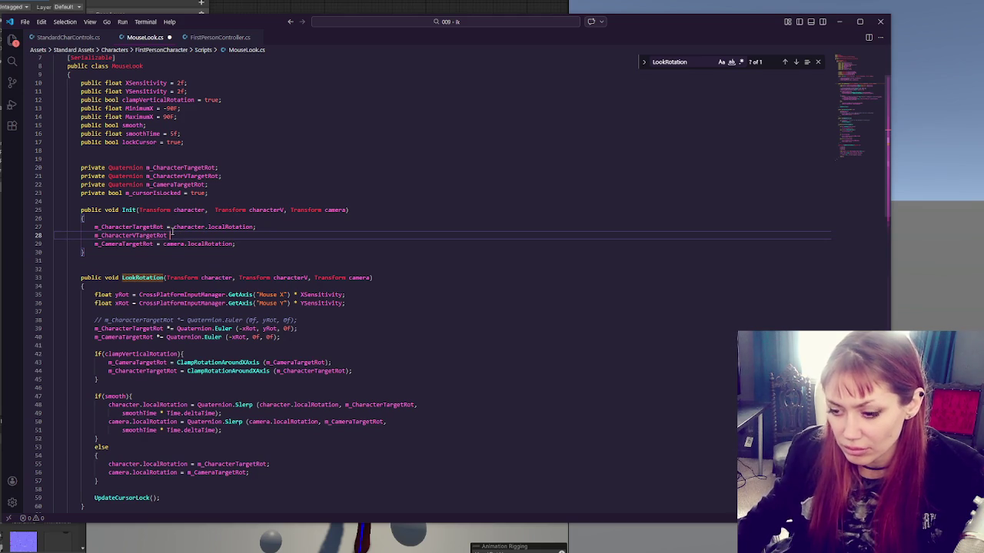
{"action": "type", "text": " = characterV.localRotation;"}
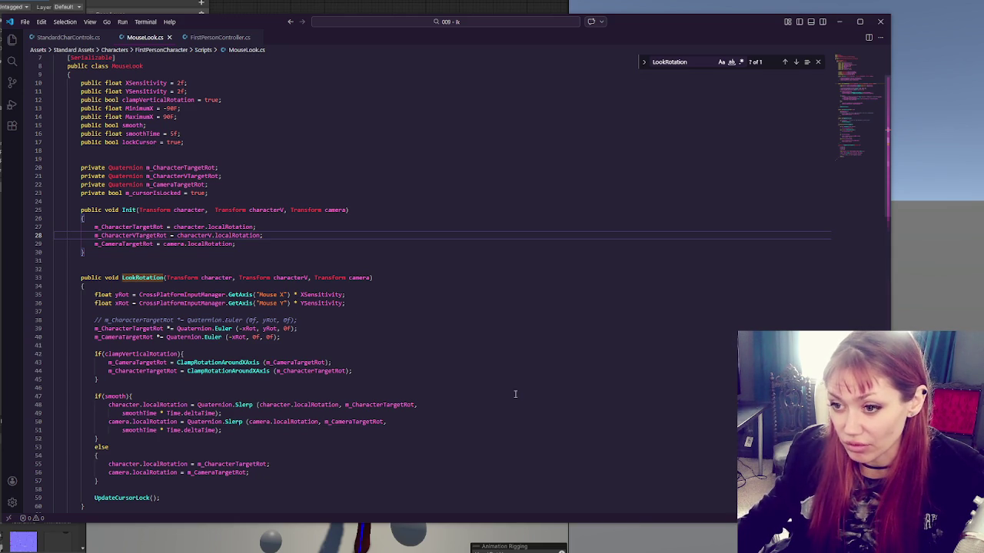
{"action": "left_click", "coordinate": [157, 235]}
{"action": "left_click", "coordinate": [251, 235]}
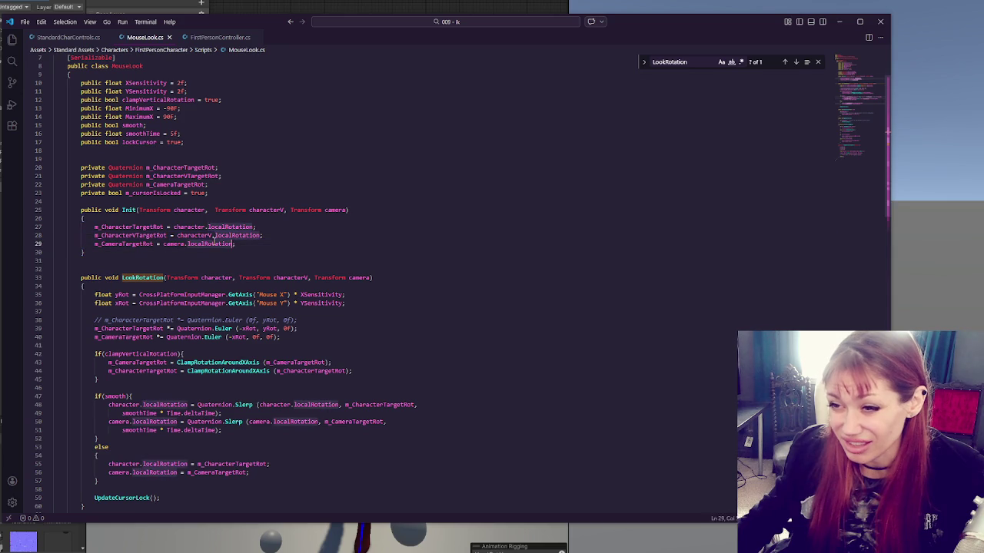
{"action": "left_click", "coordinate": [274, 210]}
{"action": "left_click", "coordinate": [277, 236]}
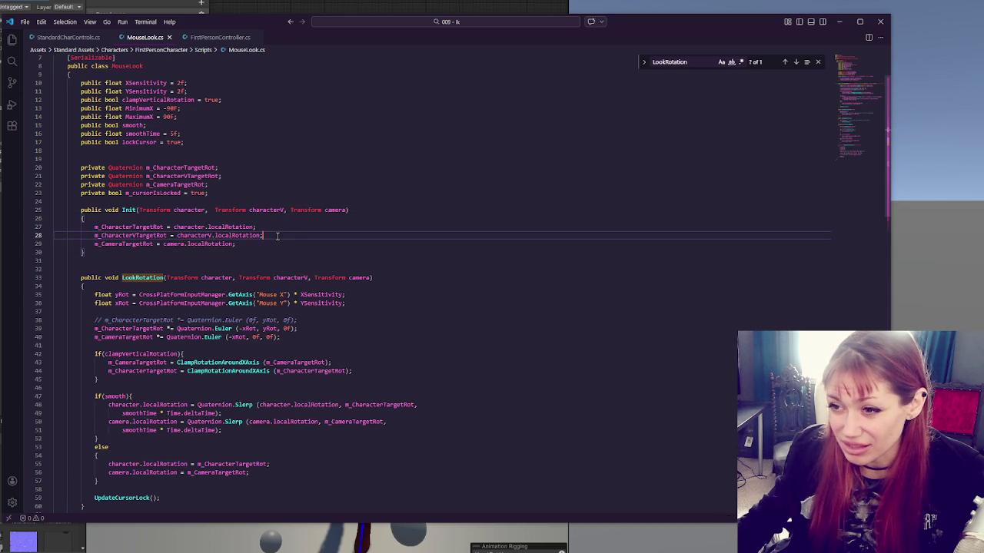
{"action": "scroll", "coordinate": [262, 231], "scroll_direction": "down", "scroll_amount": 2}
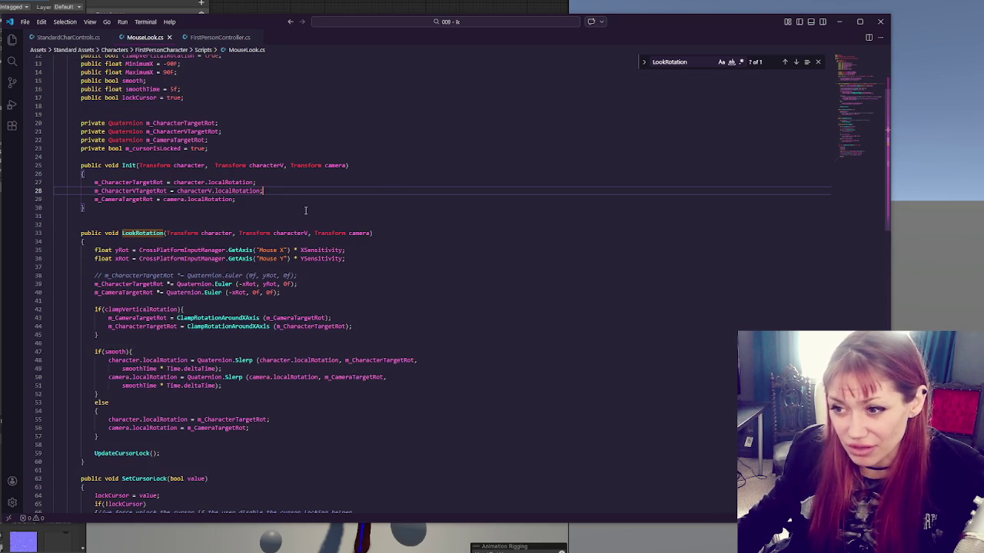
{"action": "left_click", "coordinate": [307, 233]}
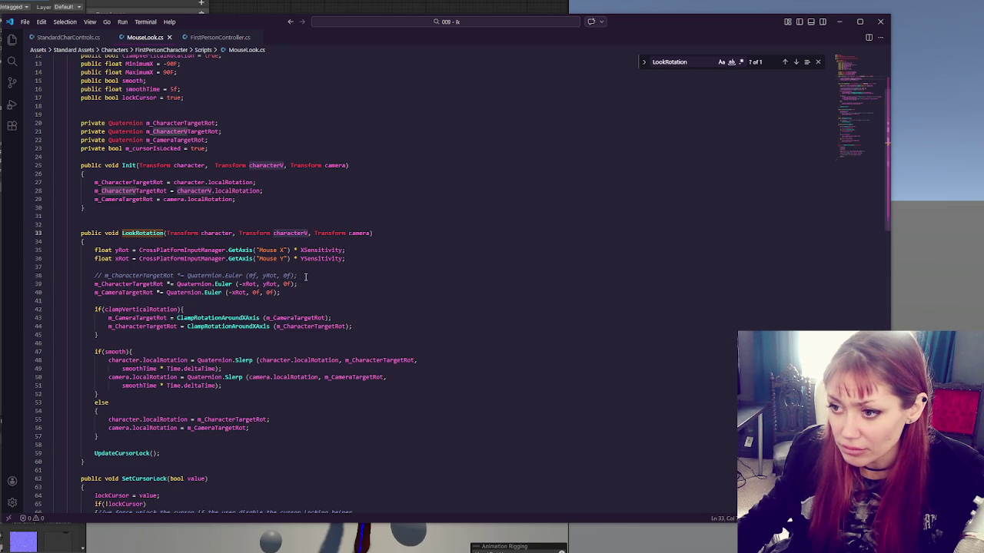
- Uncomment the yaw line and make the pitch line rotate m_CharacterVTargetRot with yRot replaced by 0f
{"action": "left_click", "coordinate": [305, 277]}
{"action": "key", "text": "ctrl+slash"}
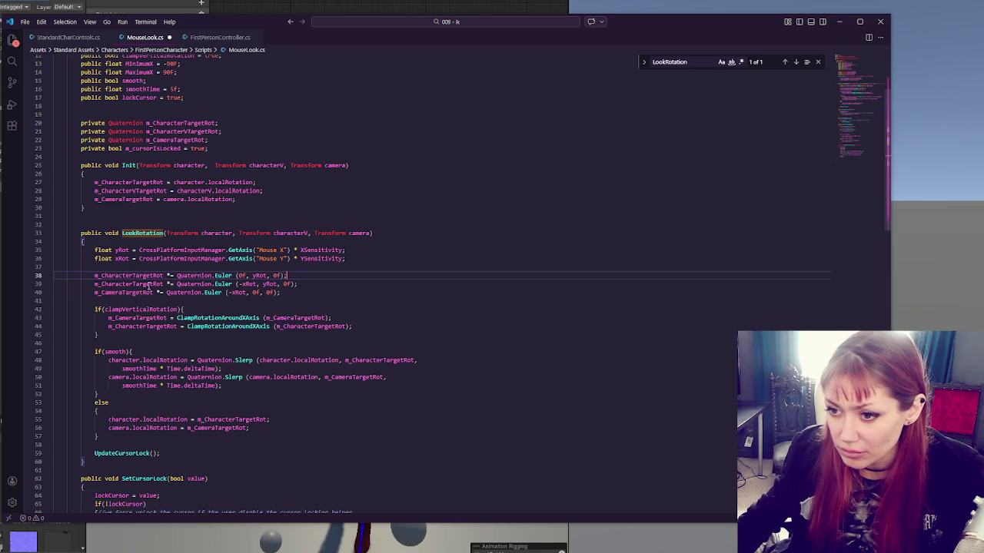
{"action": "left_click", "coordinate": [132, 284]}
{"action": "type", "text": "V"}
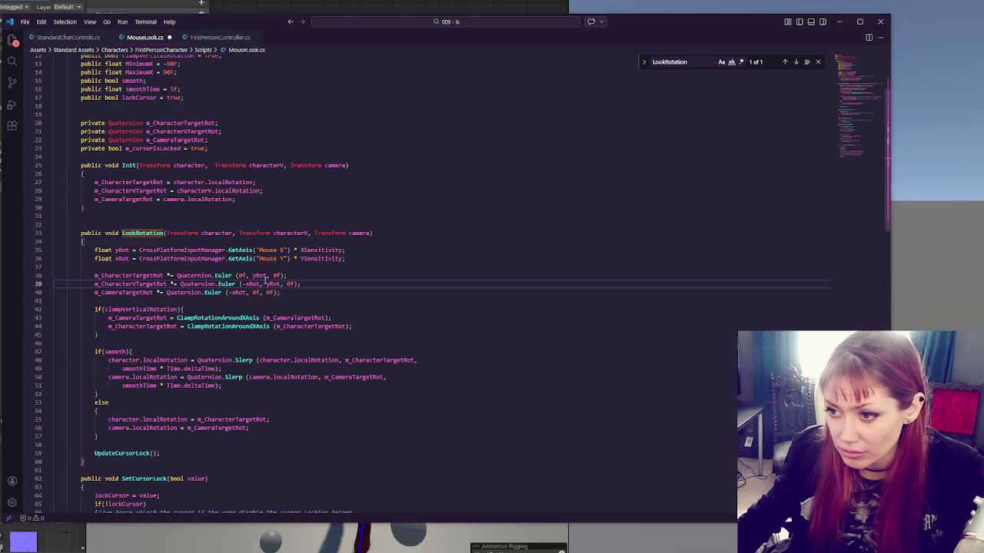
{"action": "double_click", "coordinate": [272, 284]}
{"action": "type", "text": "0f"}
{"action": "left_click", "coordinate": [380, 317]}
- Duplicate the character clamp line as a ClampRotationAroundXAxis clamp for m_CharacterVTargetRot
{"action": "scroll", "coordinate": [369, 300], "scroll_direction": "down", "scroll_amount": 3}
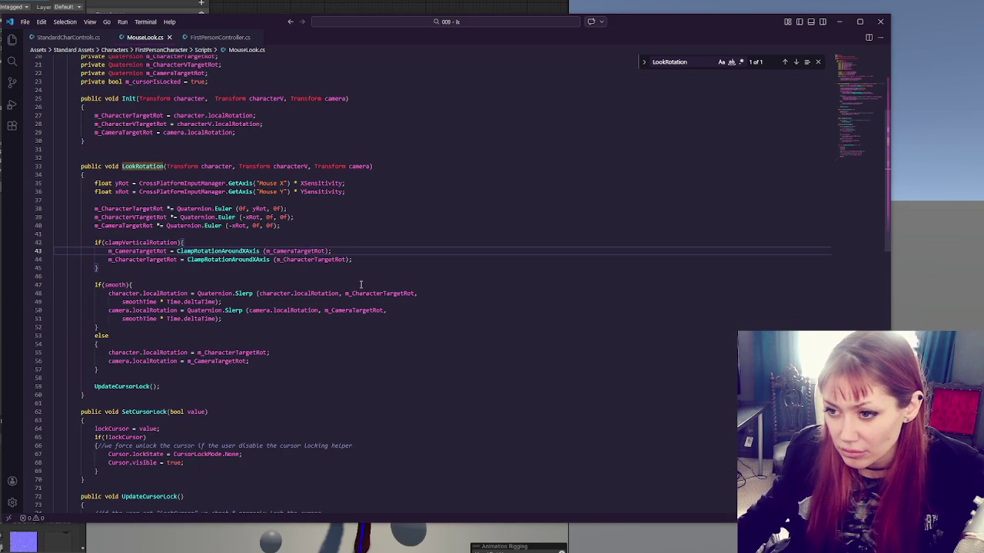
{"action": "left_click", "coordinate": [177, 259]}
{"action": "left_click_drag", "start_coordinate": [372, 256], "coordinate": [376, 254]}
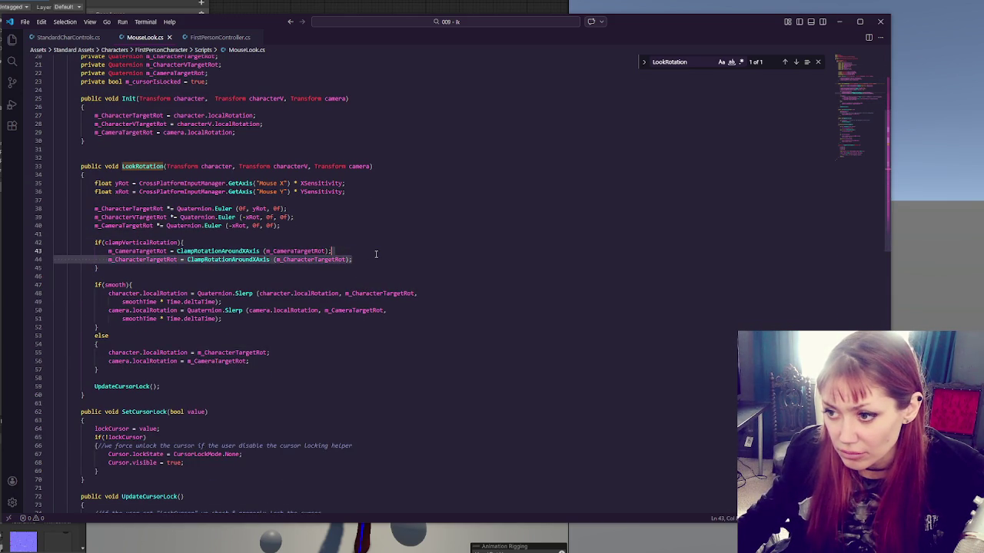
{"action": "key", "text": "ctrl+c"}
{"action": "left_click", "coordinate": [376, 255]}
{"action": "key", "text": "ctrl+v"}
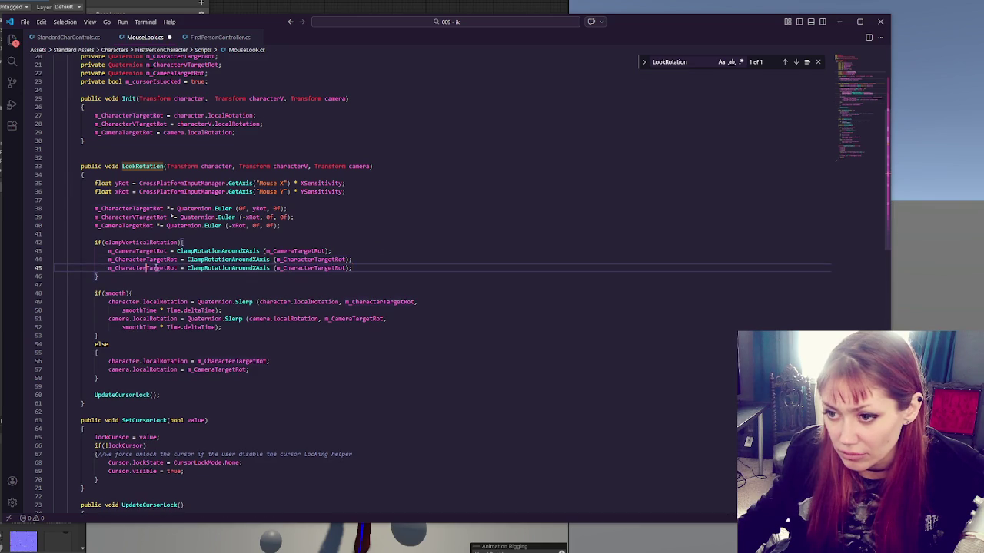
{"action": "type", "text": "V"}
{"action": "left_click", "coordinate": [318, 268]}
{"action": "type", "text": "V"}
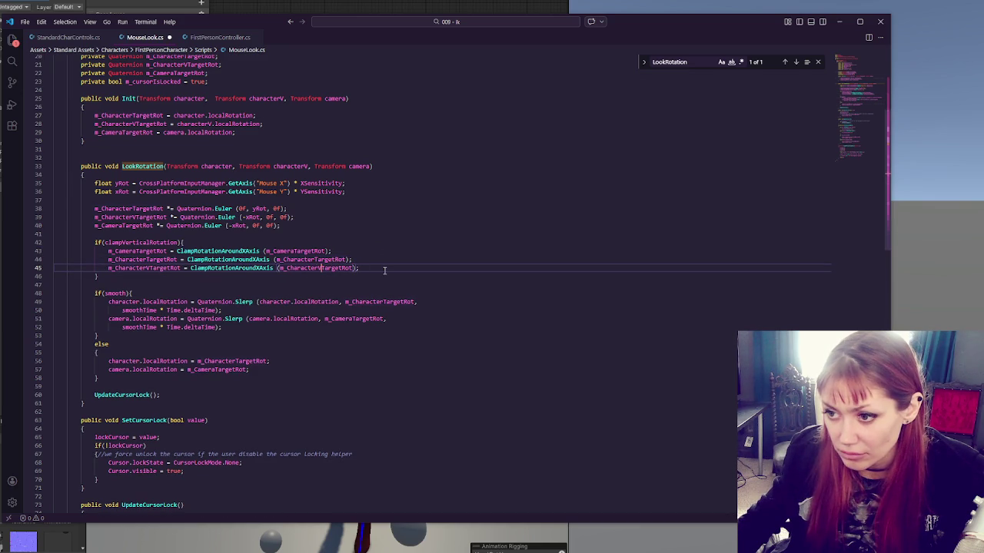
{"action": "left_click", "coordinate": [384, 270]}
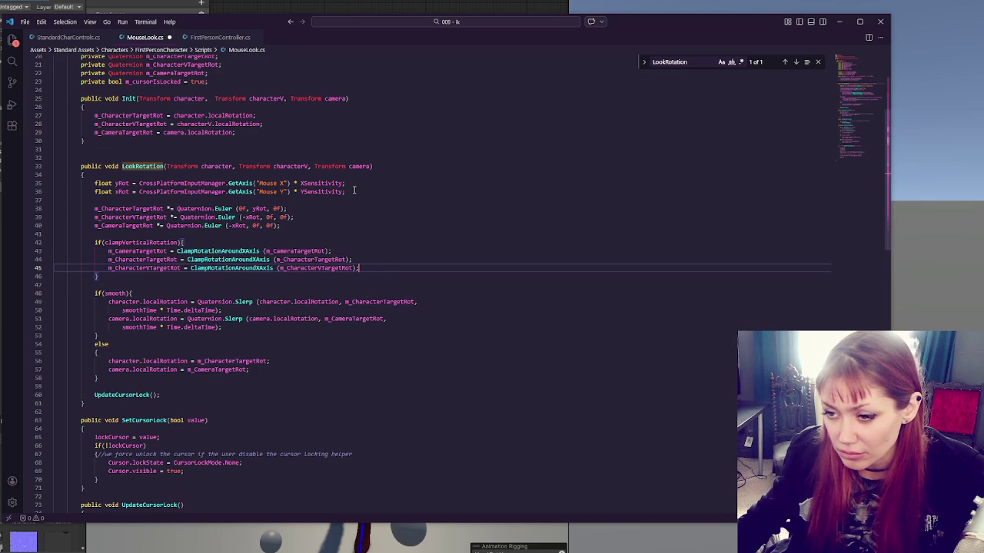
- Duplicate the smooth Slerp statement so characterV slerps toward m_CharacterVTargetRot
{"action": "scroll", "coordinate": [354, 190], "scroll_direction": "down", "scroll_amount": 1}
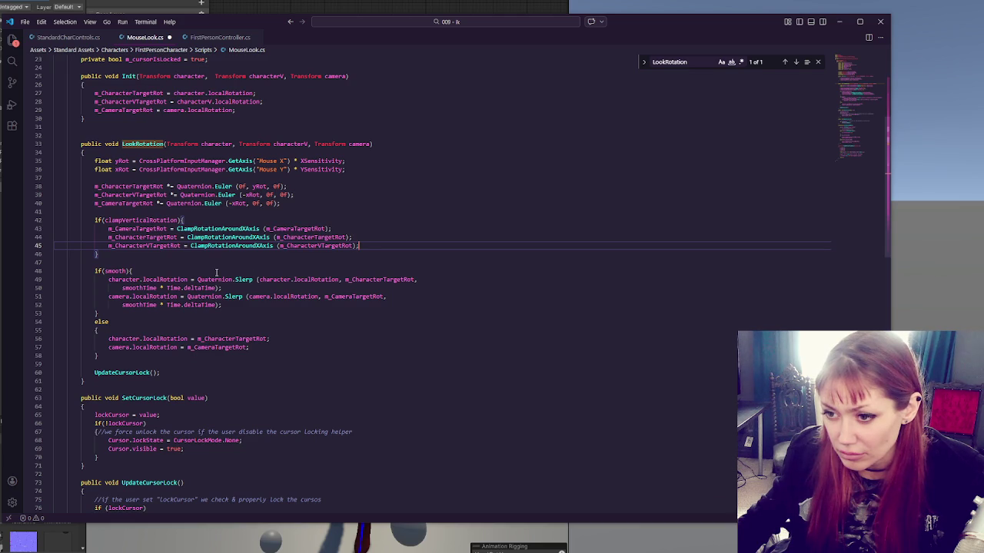
{"action": "left_click_drag", "start_coordinate": [247, 287], "coordinate": [108, 279]}
{"action": "key", "text": "ctrl+c"}
{"action": "key", "text": "End"}
{"action": "key", "text": "Return"}
{"action": "key", "text": "ctrl+v"}
{"action": "left_click", "coordinate": [142, 296]}
{"action": "type", "text": "V"}
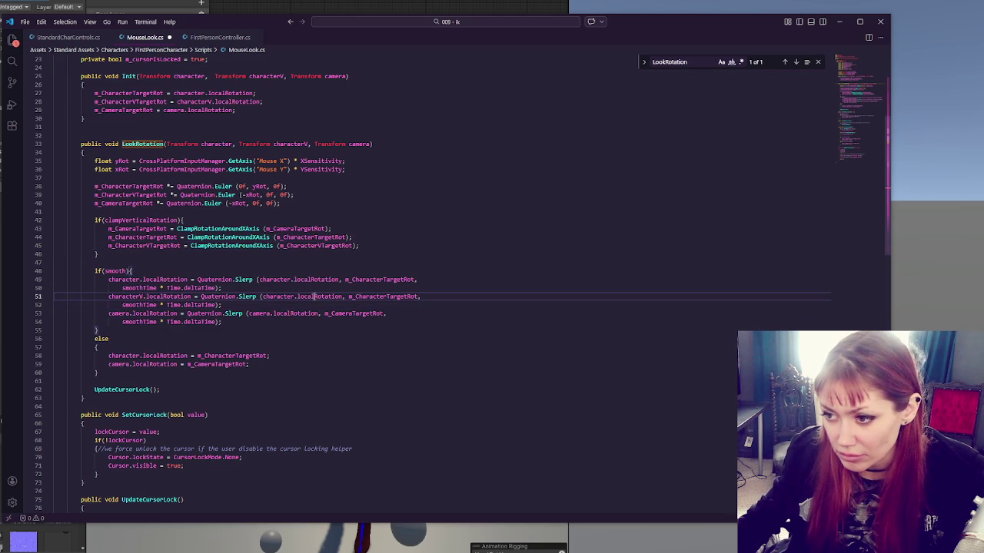
{"action": "left_click", "coordinate": [296, 296]}
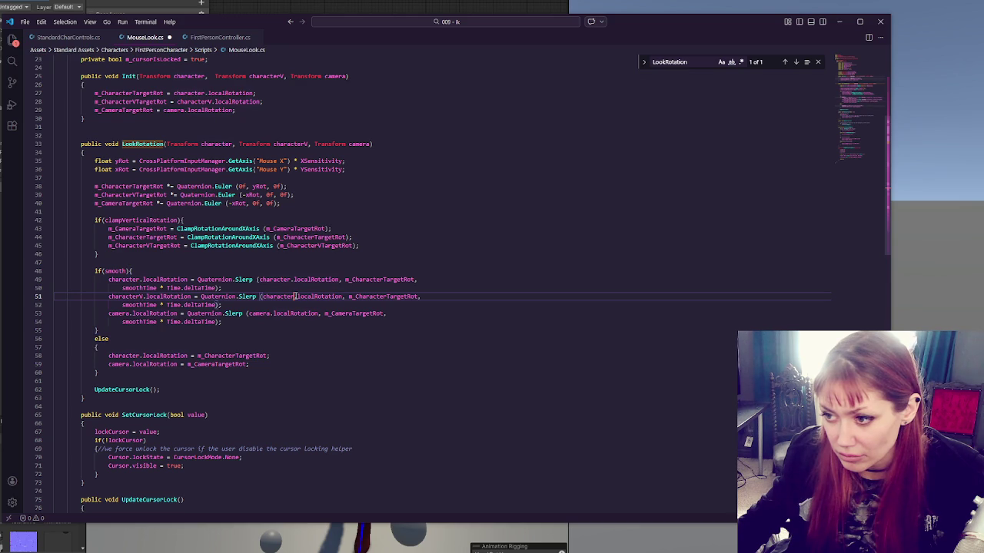
{"action": "type", "text": "V"}
{"action": "left_click", "coordinate": [389, 297]}
{"action": "type", "text": "V"}
- Duplicate the direct rotation assignment so characterV gets m_CharacterVTargetRot
{"action": "scroll", "coordinate": [323, 303], "scroll_direction": "down", "scroll_amount": 1}
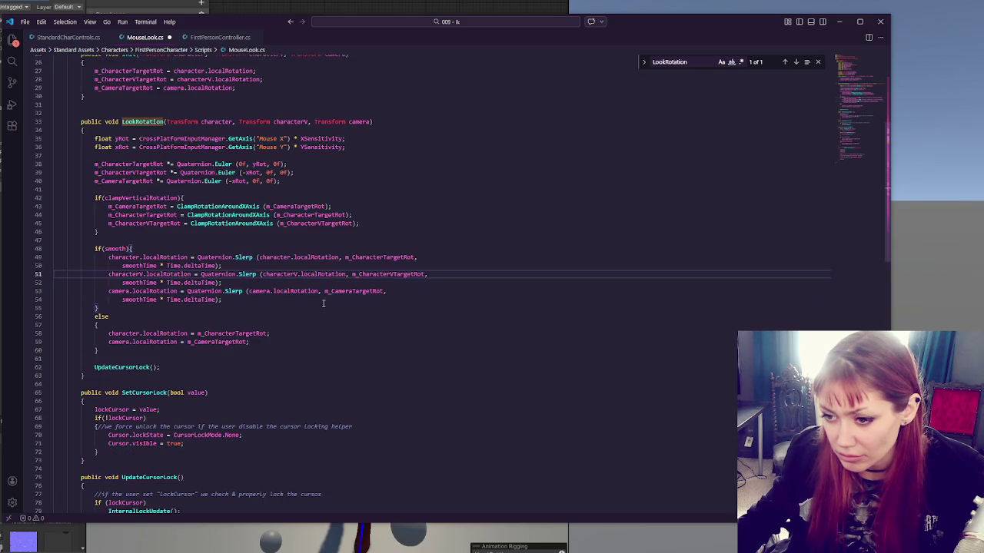
{"action": "left_click_drag", "start_coordinate": [271, 334], "coordinate": [287, 329]}
{"action": "key", "text": "ctrl+c"}
{"action": "key", "text": "Right"}
{"action": "key", "text": "ctrl+v"}
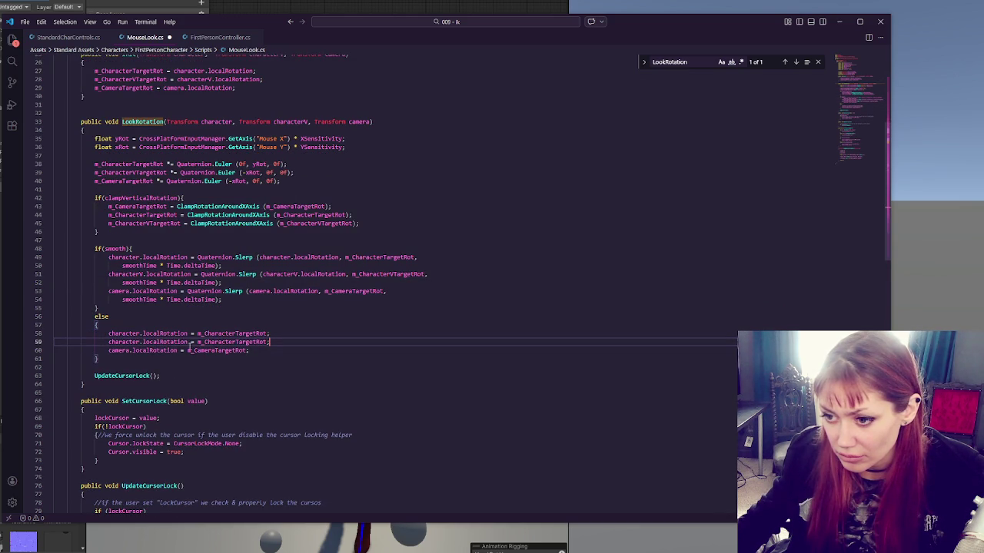
{"action": "left_click", "coordinate": [140, 342]}
{"action": "type", "text": "V"}
{"action": "left_click", "coordinate": [241, 342]}
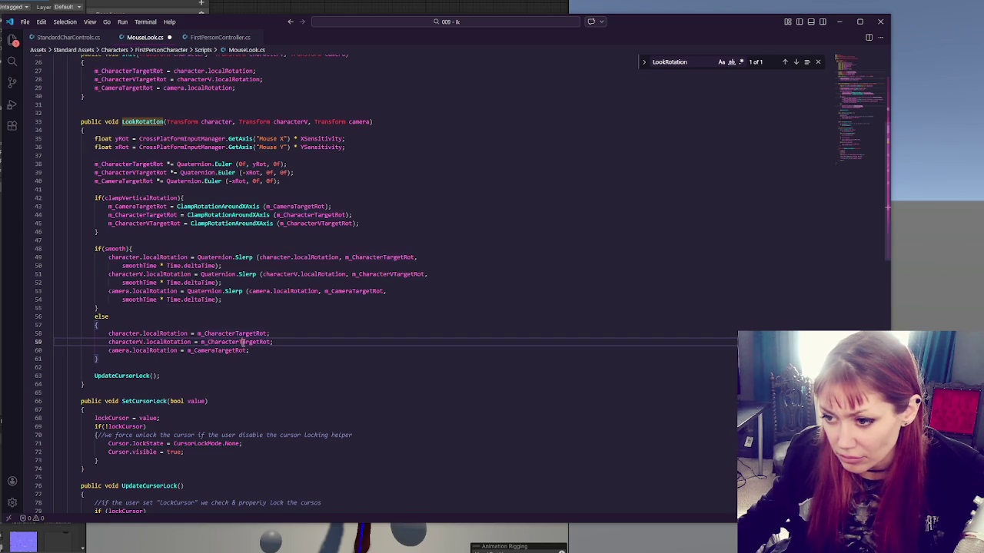
{"action": "type", "text": "V"}
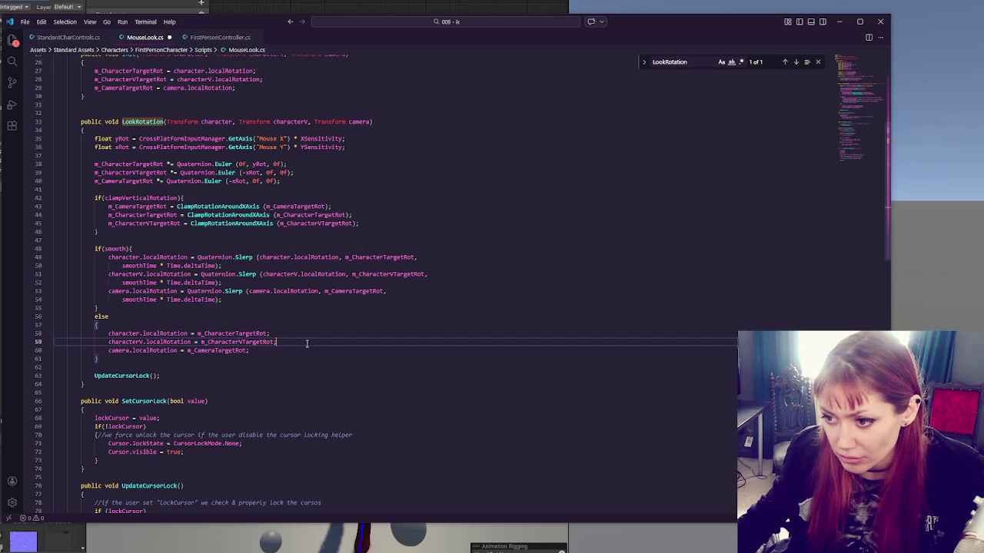
{"action": "scroll", "coordinate": [307, 343], "scroll_direction": "down", "scroll_amount": 4}
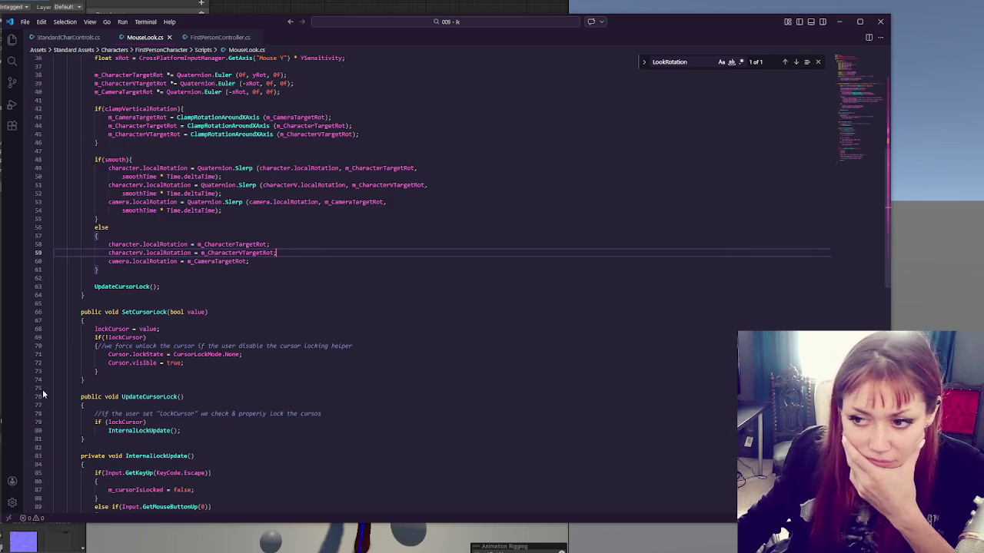
{"action": "key", "text": "alt+Tab"}
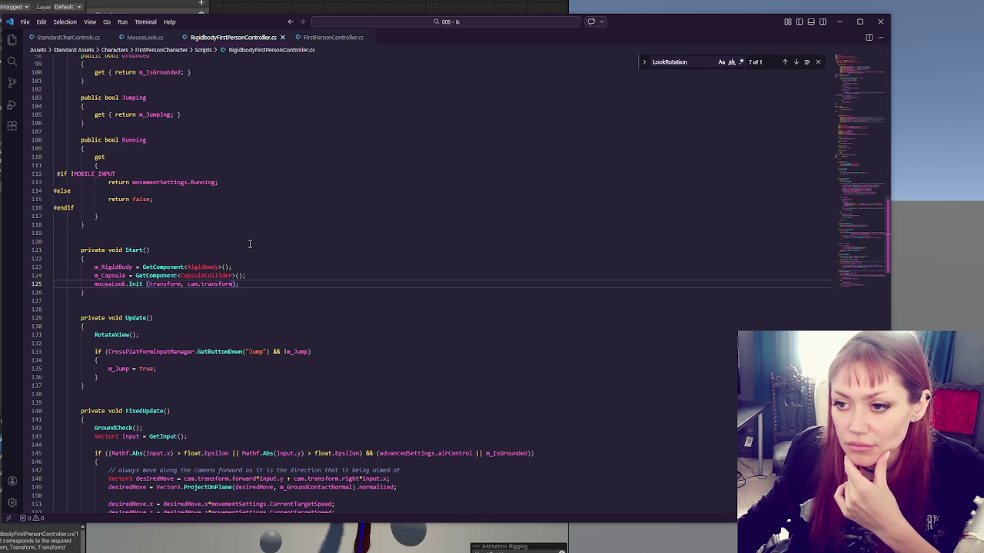
- Widen the left panels in the Unity editor
{"action": "scroll", "coordinate": [250, 243], "scroll_direction": "up", "scroll_amount": 3}
{"action": "scroll", "coordinate": [249, 244], "scroll_direction": "down", "scroll_amount": 3}
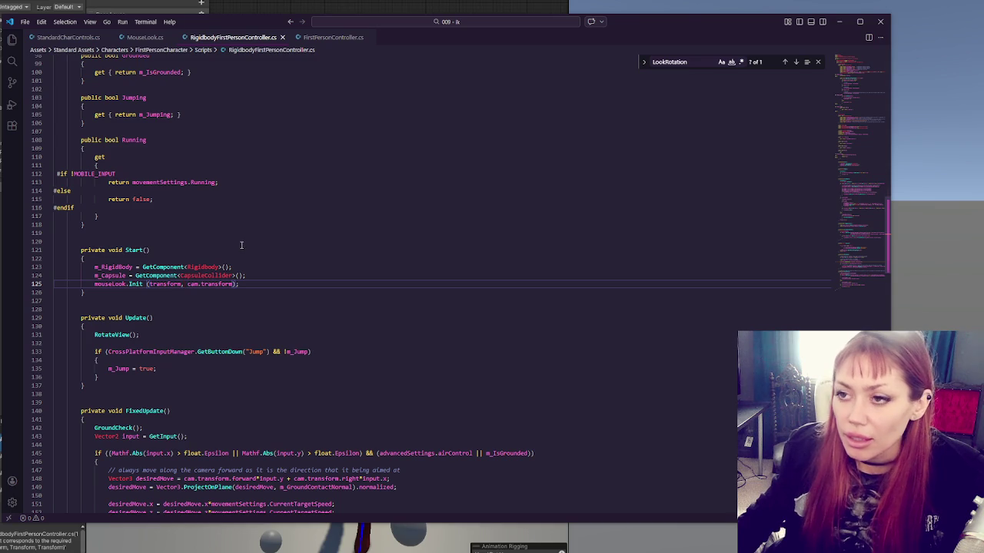
{"action": "key", "text": "alt+Tab"}
{"action": "mouse_move", "coordinate": [87, 444]}
{"action": "left_mouse_down"}
{"action": "mouse_move", "coordinate": [198, 444]}
{"action": "mouse_move", "coordinate": [96, 445]}
{"action": "left_mouse_up"}
{"action": "key", "text": "alt+Tab"}
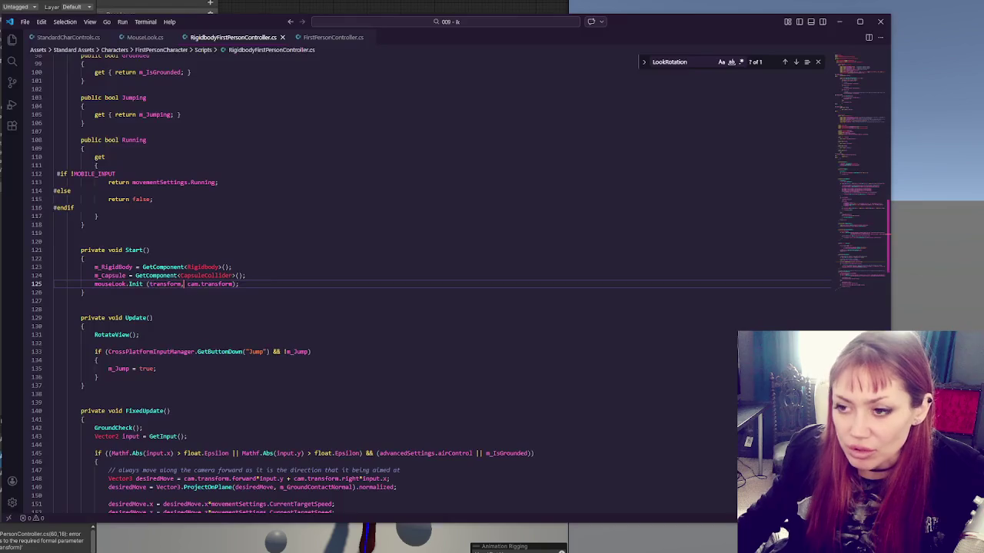
- Pass transform twice to Init and LookRotation in RigidbodyFirstPersonController.cs, then close it
{"action": "type", "text": "(transform, transform"}
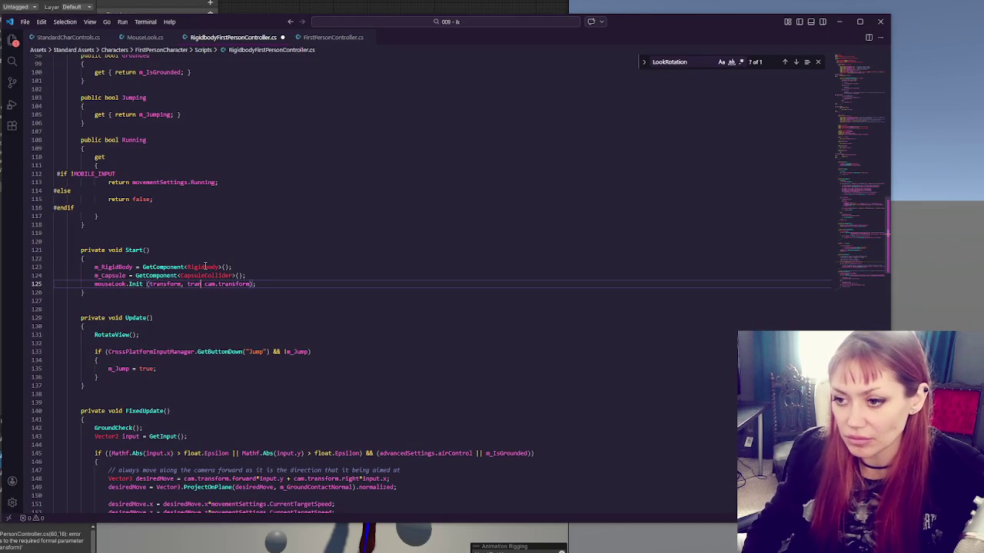
{"action": "type", "text": "2,"}
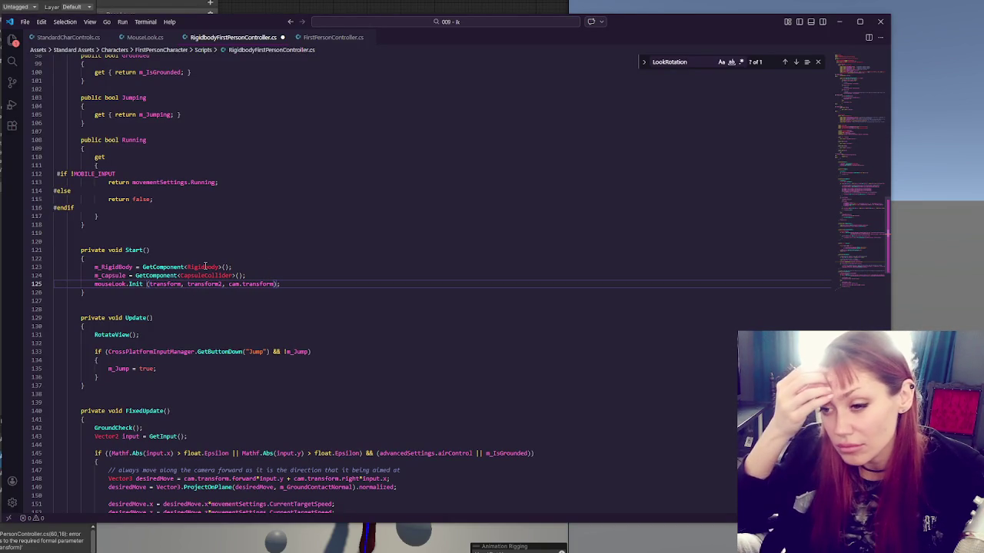
{"action": "key", "text": "BackSpace"}
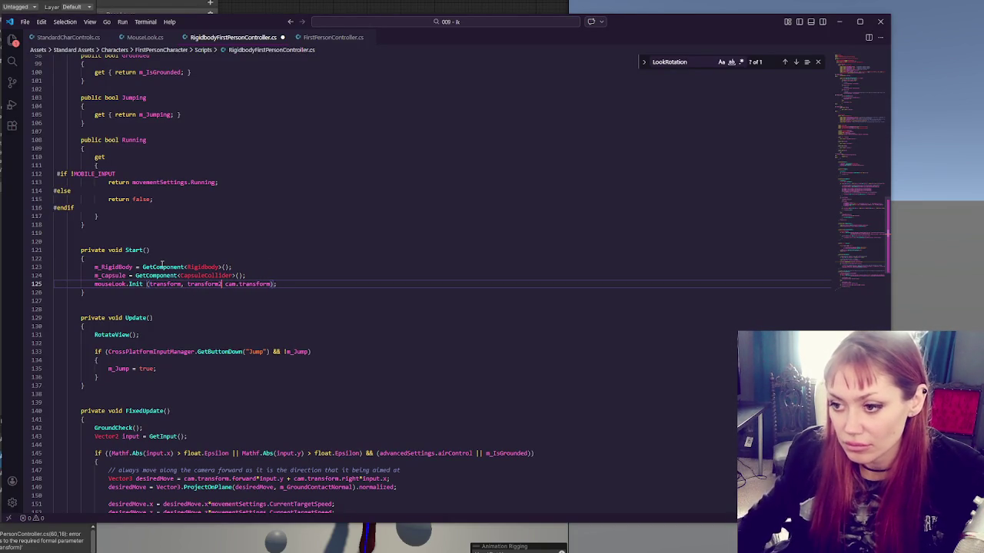
{"action": "type", "text": ","}
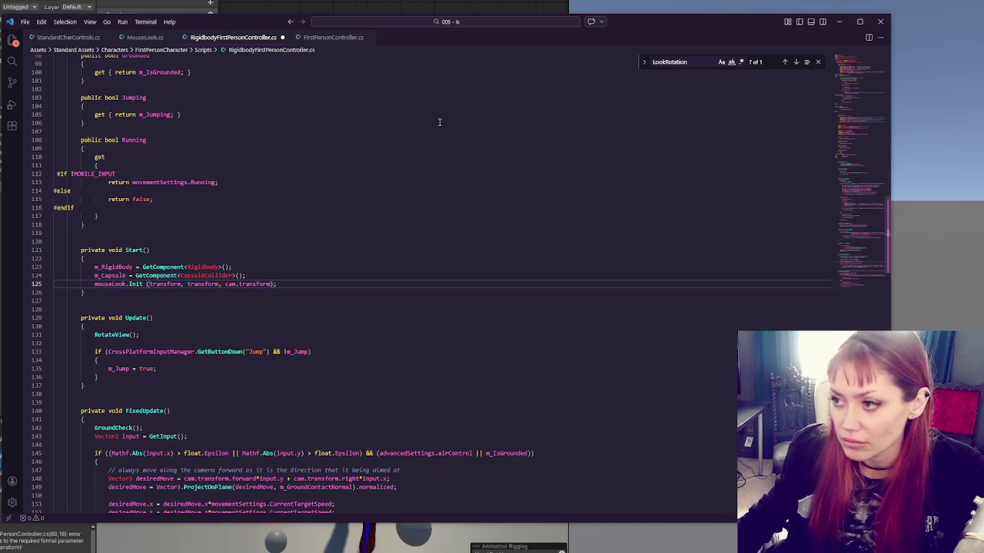
{"action": "left_click", "coordinate": [795, 61]}
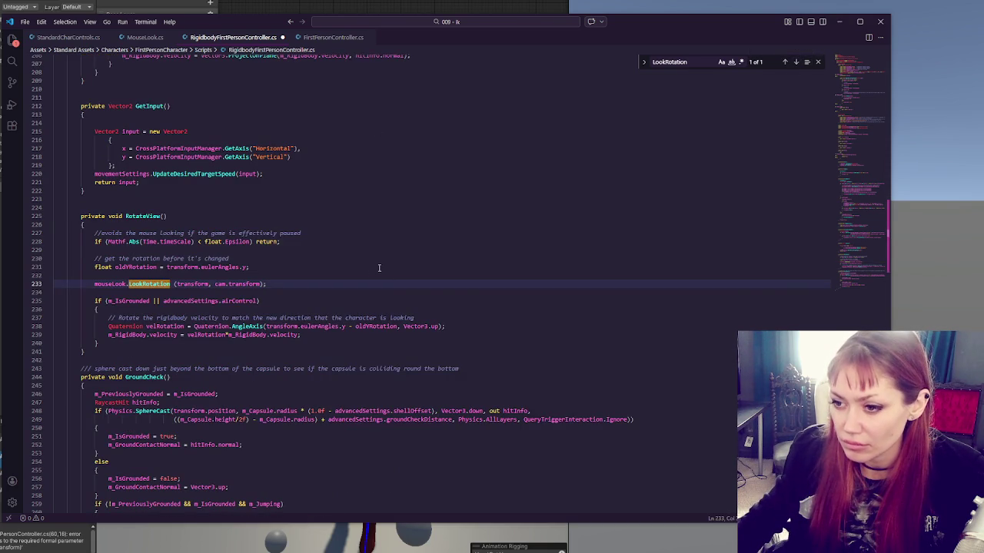
{"action": "left_click", "coordinate": [211, 284]}
{"action": "type", "text": "transf"}
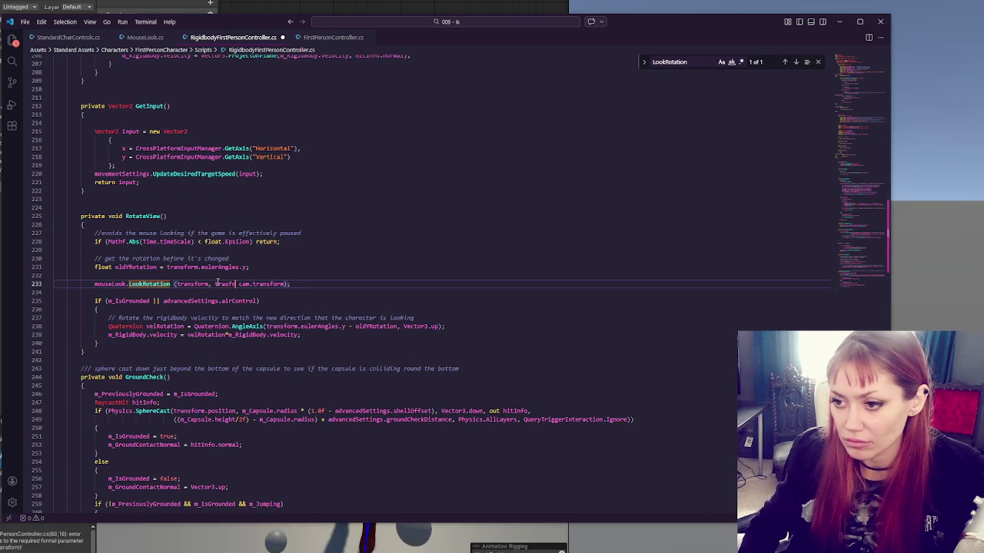
{"action": "type", "text": "orm,"}
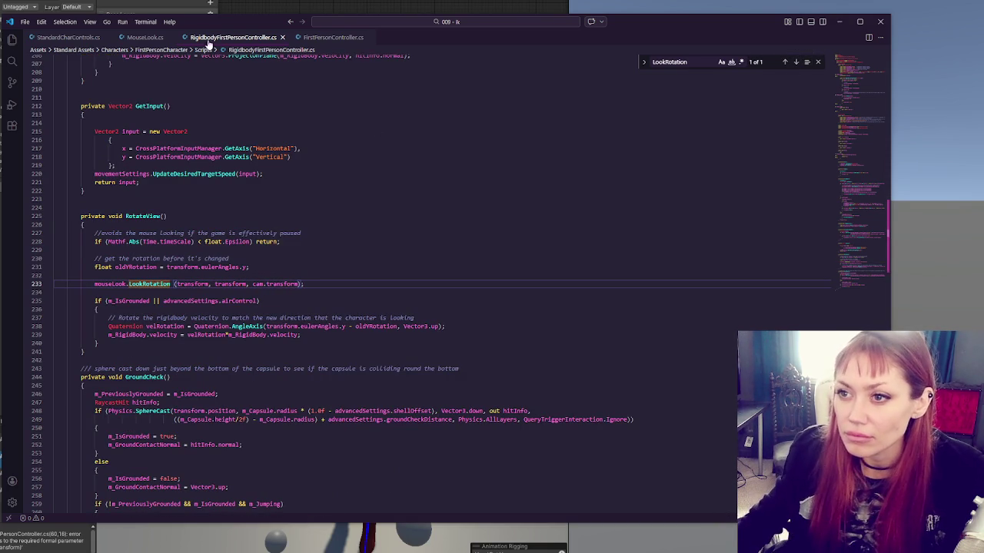
{"action": "left_click", "coordinate": [281, 37]}
{"action": "left_click", "coordinate": [205, 238]}
- Add a second head argument before m_Camera in FirstPersonController's LookRotation call
{"action": "type", "text": "head, head, m_Camera.transform);"}
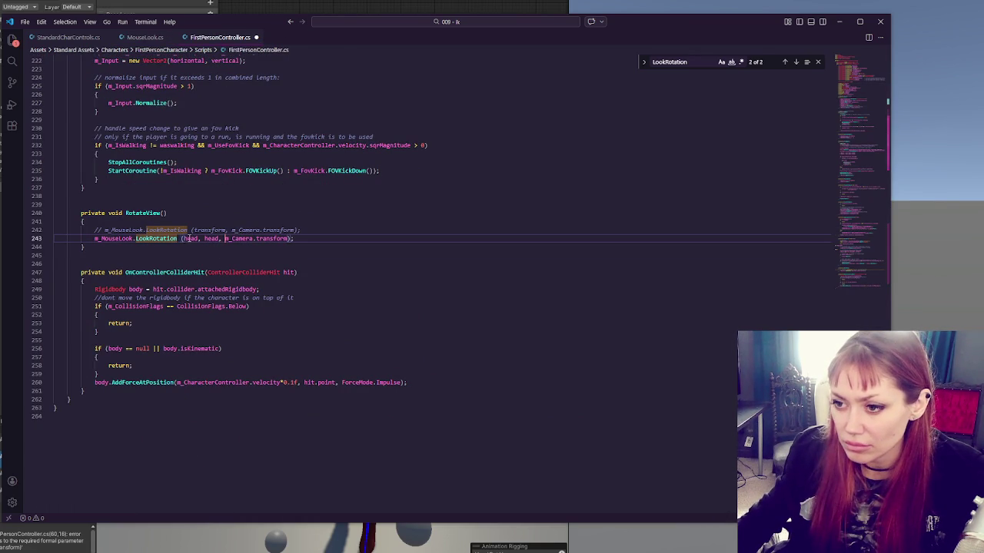
{"action": "scroll", "coordinate": [231, 244], "scroll_direction": "up", "scroll_amount": 20}
{"action": "scroll", "coordinate": [238, 245], "scroll_direction": "up", "scroll_amount": 10}
{"action": "scroll", "coordinate": [244, 239], "scroll_direction": "down", "scroll_amount": 10}
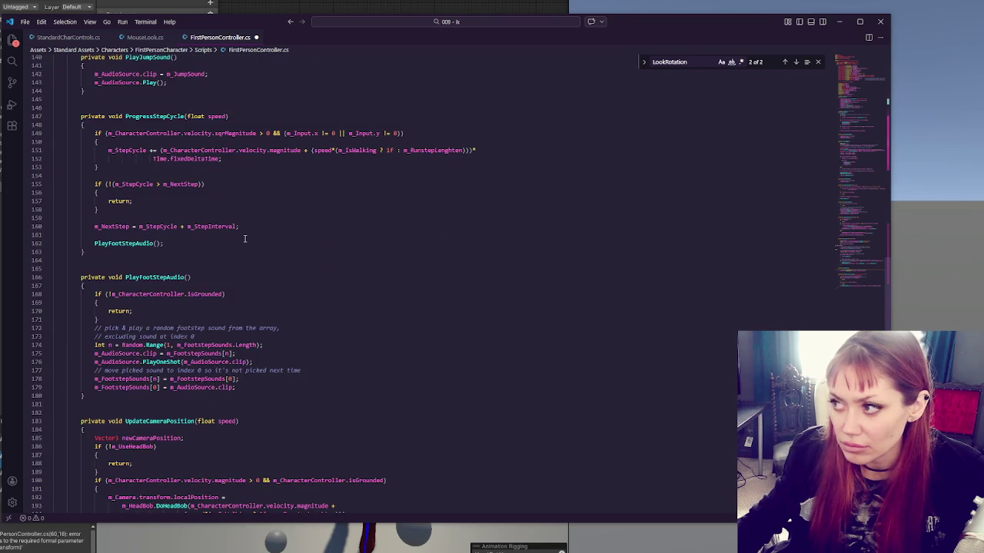
{"action": "scroll", "coordinate": [245, 239], "scroll_direction": "down", "scroll_amount": 18}
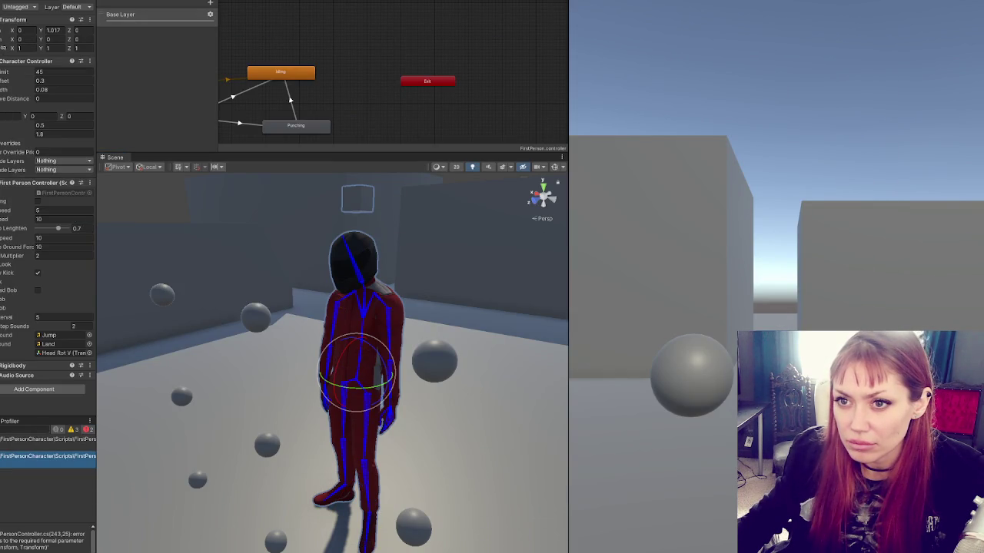
{"action": "left_click", "coordinate": [357, 198]}
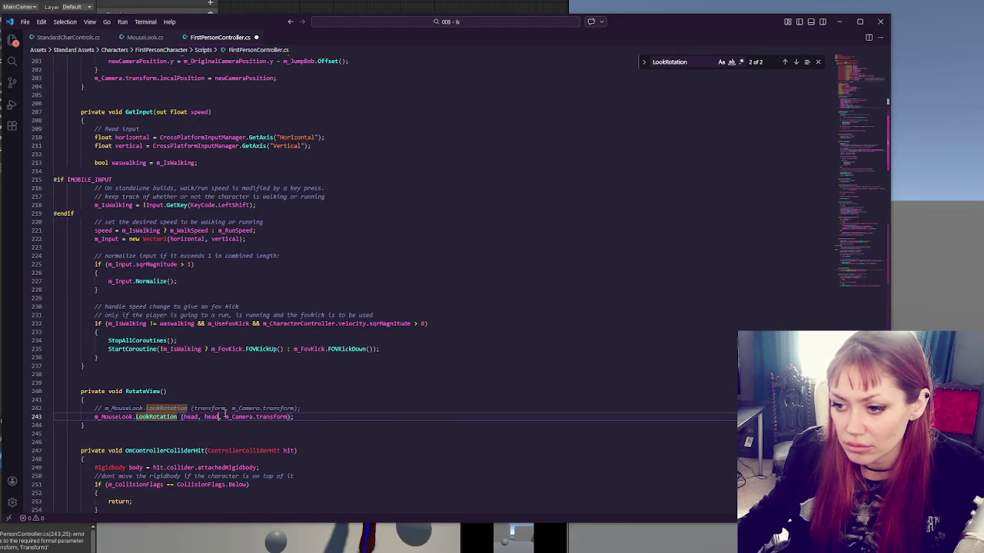
- Change the Init call in Start to pass head, headV and m_Camera.transform
{"action": "key", "text": "ctrl+f"}
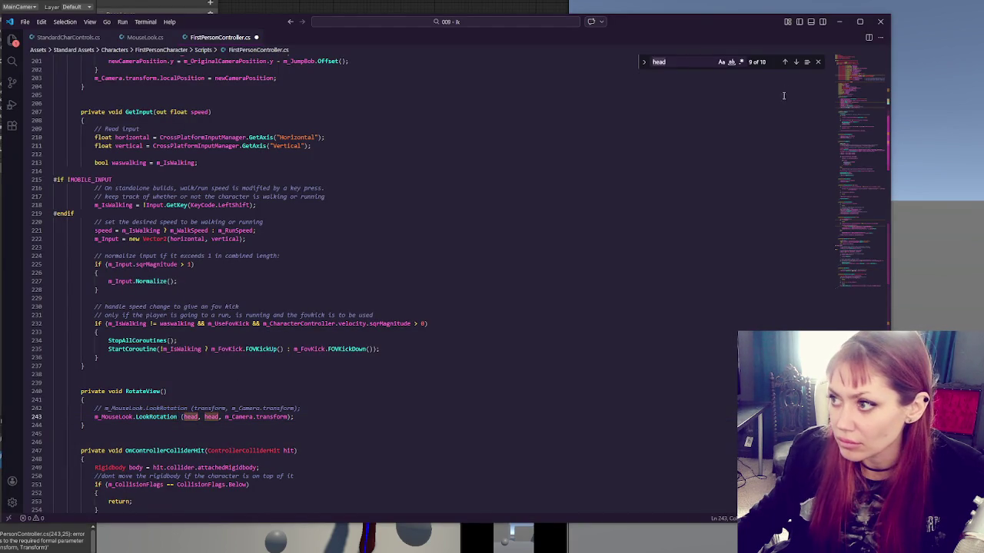
{"action": "left_click", "coordinate": [785, 61]}
{"action": "left_click", "coordinate": [785, 61]}
{"action": "left_click", "coordinate": [785, 61]}
{"action": "left_click", "coordinate": [784, 62]}
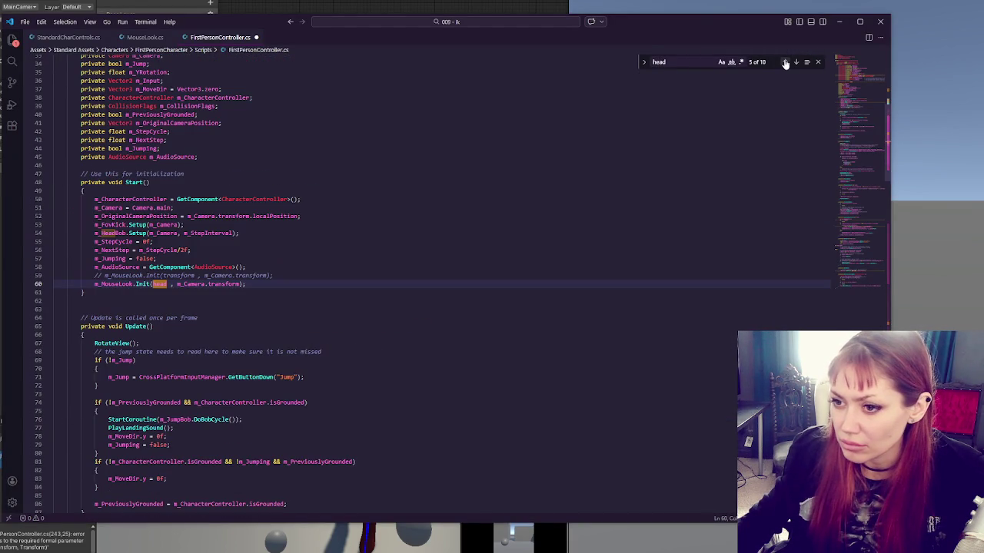
{"action": "left_click", "coordinate": [171, 284]}
{"action": "type", "text": ", he"}
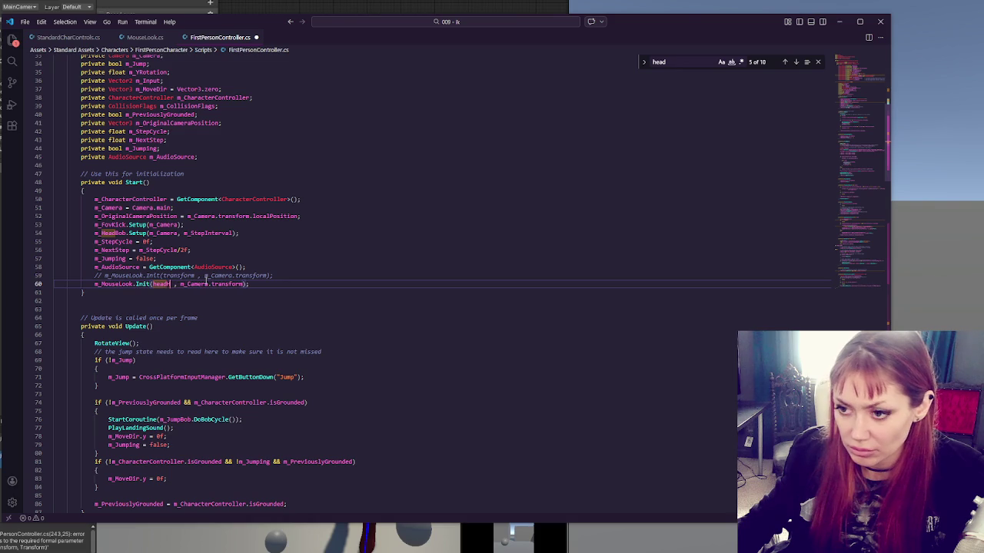
{"action": "key", "text": "BackSpace"}
{"action": "type", "text": "H,"}
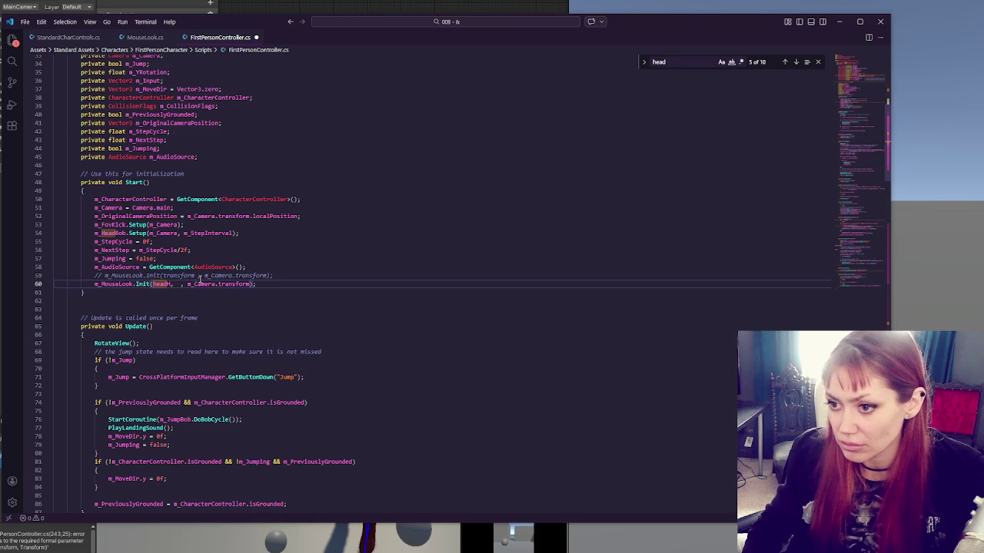
{"action": "type", "text": "headV"}
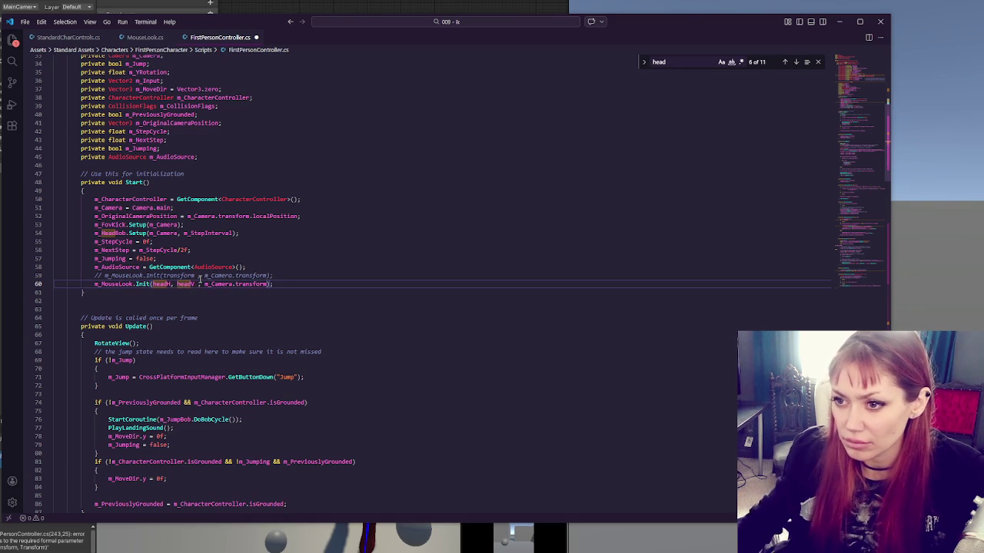
- Declare headV next to head on line 31 and save
{"action": "scroll", "coordinate": [197, 165], "scroll_direction": "up", "scroll_amount": 3}
{"action": "left_click", "coordinate": [188, 106]}
{"action": "type", "text": ", headV;"}
{"action": "key", "text": "ctrl+s"}
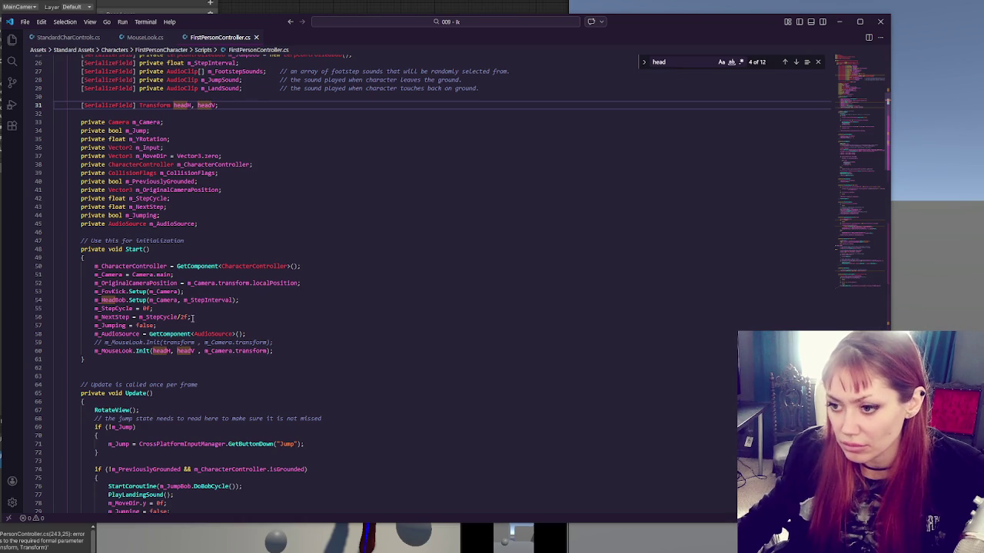
- Make RotateView's m_MouseLook.LookRotation call pass head and headV, and save the script
{"action": "double_click", "coordinate": [114, 350]}
{"action": "key", "text": "ctrl+f"}
{"action": "left_click", "coordinate": [795, 61]}
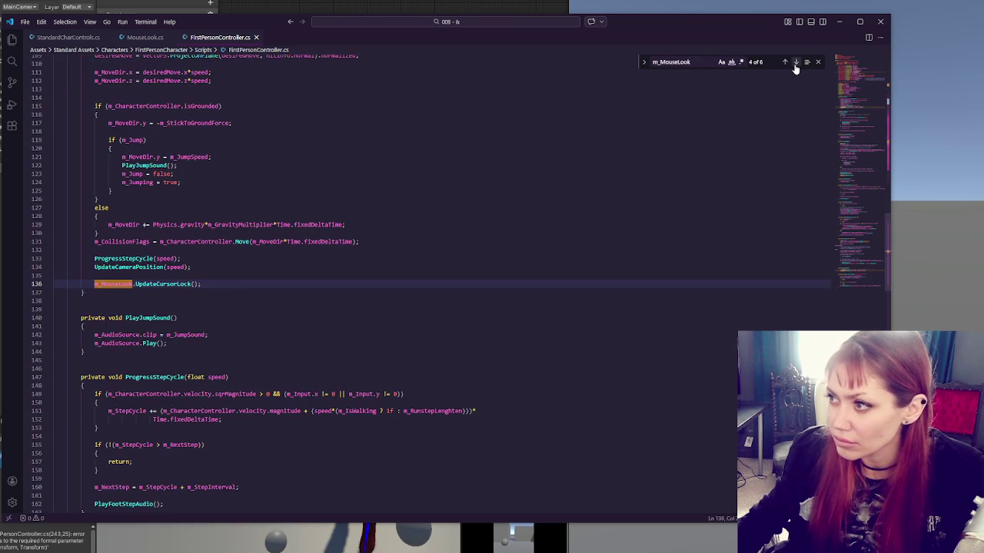
{"action": "left_click", "coordinate": [795, 63]}
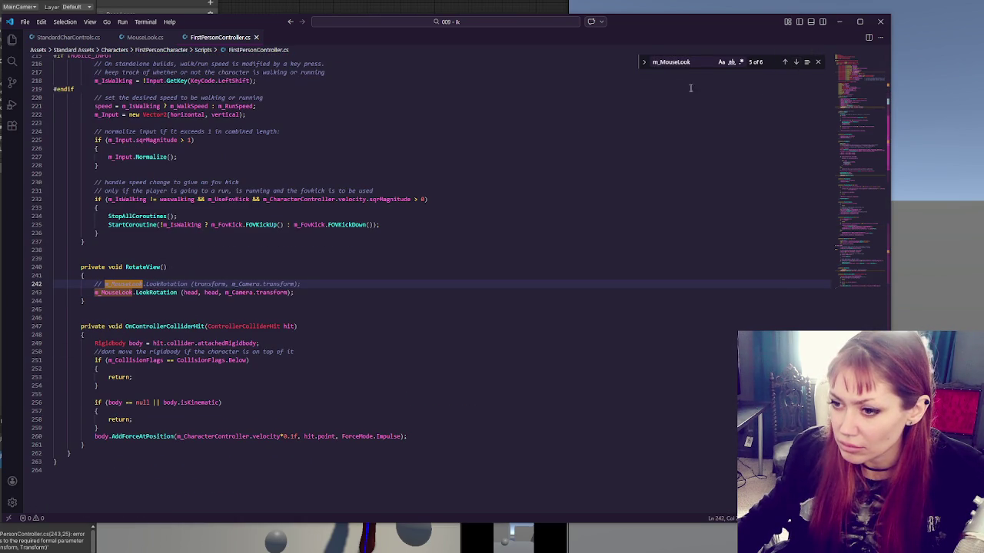
{"action": "left_click", "coordinate": [199, 293]}
{"action": "type", "text": ","}
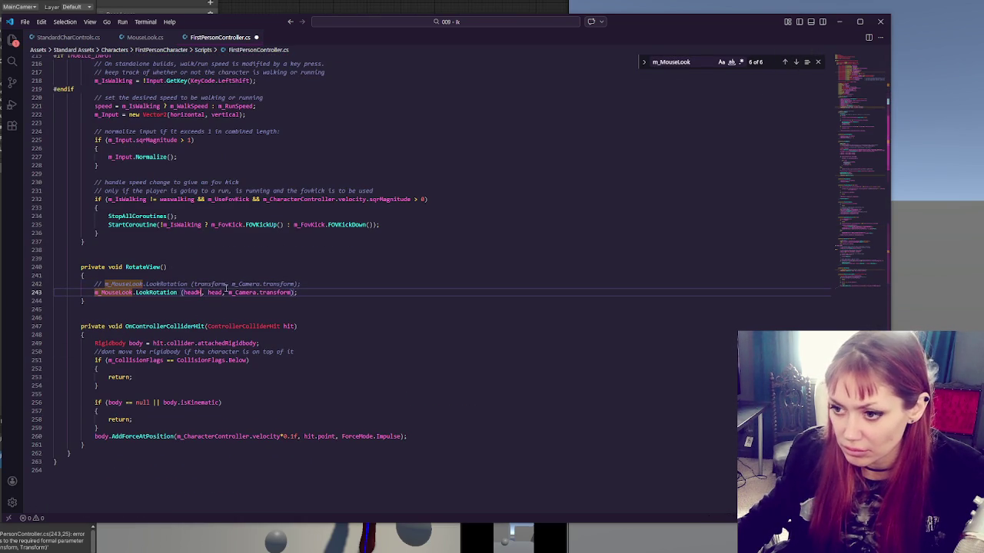
{"action": "type", "text": "V"}
{"action": "left_click", "coordinate": [355, 283]}
{"action": "key", "text": "ctrl+s"}
{"action": "key", "text": "alt+Tab"}
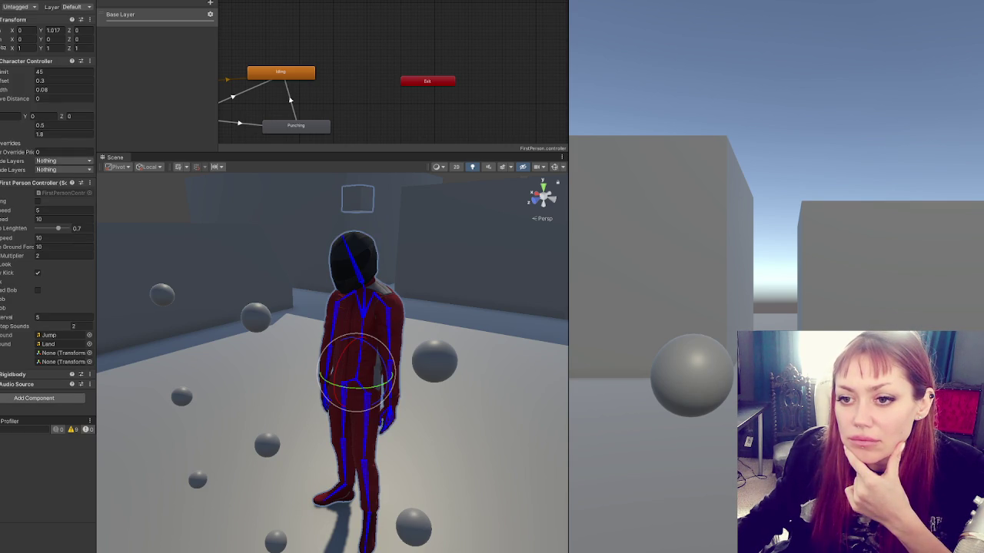
- Assign Head Rot H and Head Rot V to the controller's two head fields, then select the head IK rig
{"action": "mouse_move", "coordinate": [16, 375]}
{"action": "left_mouse_down"}
{"action": "mouse_move", "coordinate": [54, 373]}
{"action": "mouse_move", "coordinate": [73, 361]}
{"action": "mouse_move", "coordinate": [63, 353]}
{"action": "left_mouse_up"}
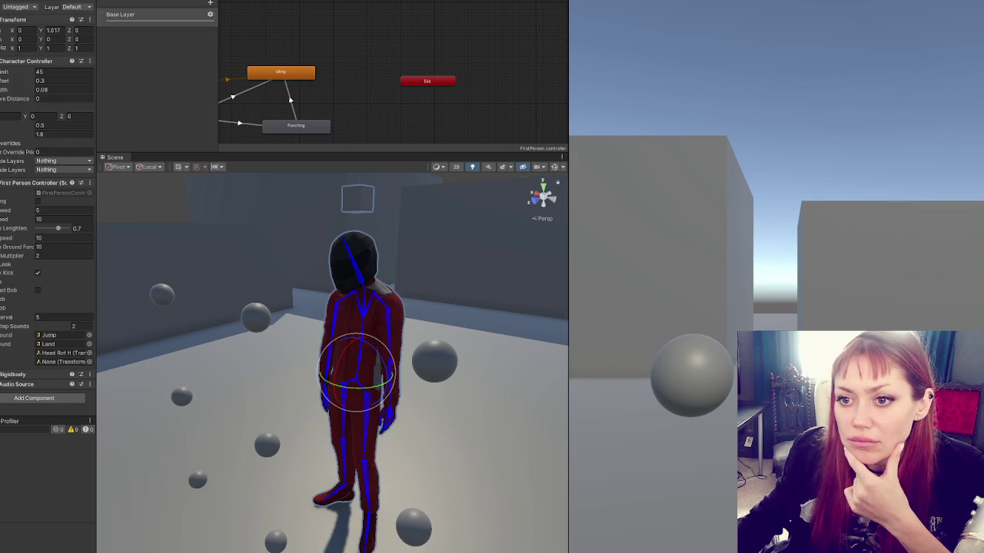
{"action": "left_click_drag", "start_coordinate": [46, 319], "coordinate": [55, 361]}
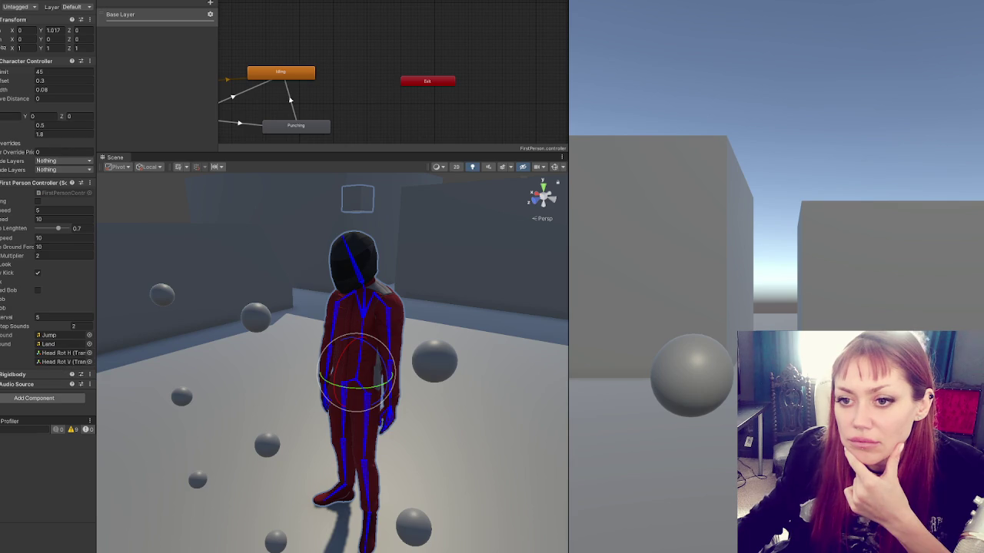
{"action": "double_click", "coordinate": [61, 353]}
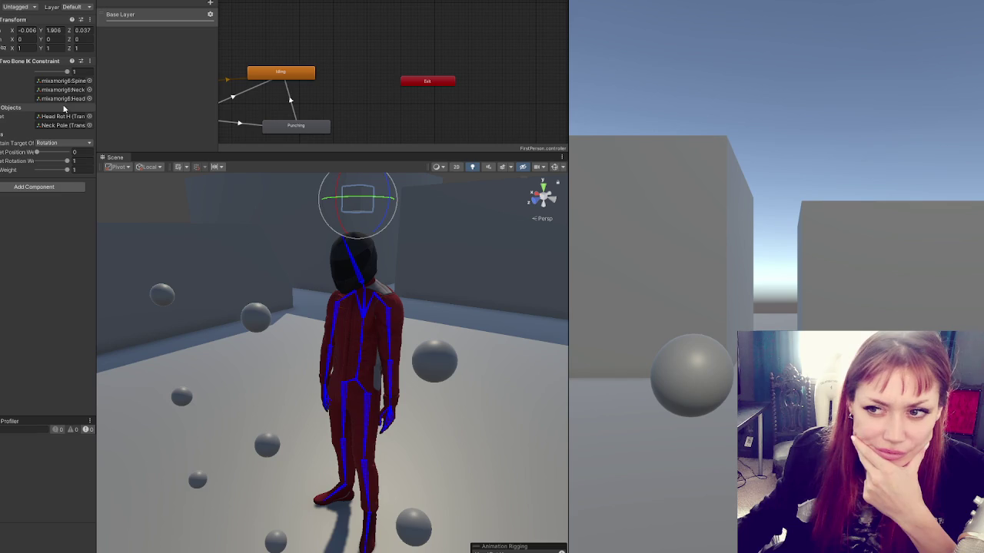
- Set the head Two Bone IK Constraint target to Head Rot V and enter Play mode
{"action": "left_click_drag", "start_coordinate": [7, 117], "coordinate": [71, 120]}
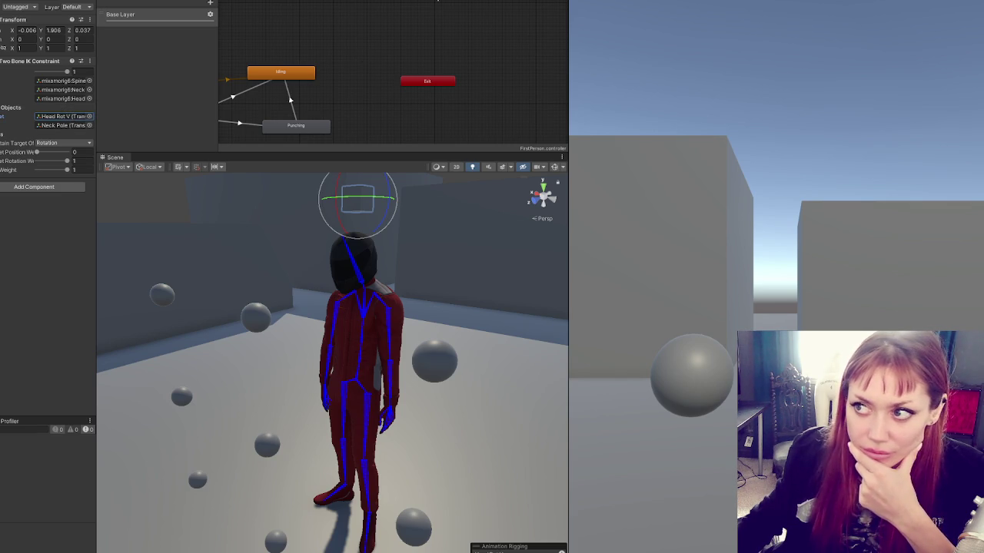
{"action": "key", "text": "ctrl+p"}
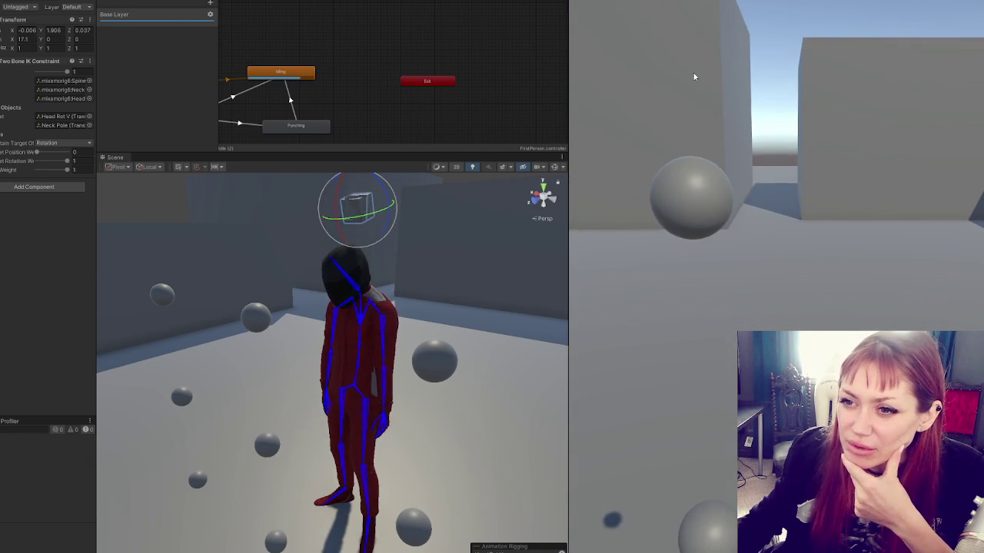
- Lower the head IK constraint weight to 0.53 while playing, then exit Play mode
{"action": "key", "text": "alt+Tab"}
{"action": "key", "text": "alt+Tab"}
{"action": "left_click_drag", "start_coordinate": [53, 72], "coordinate": [53, 73]}
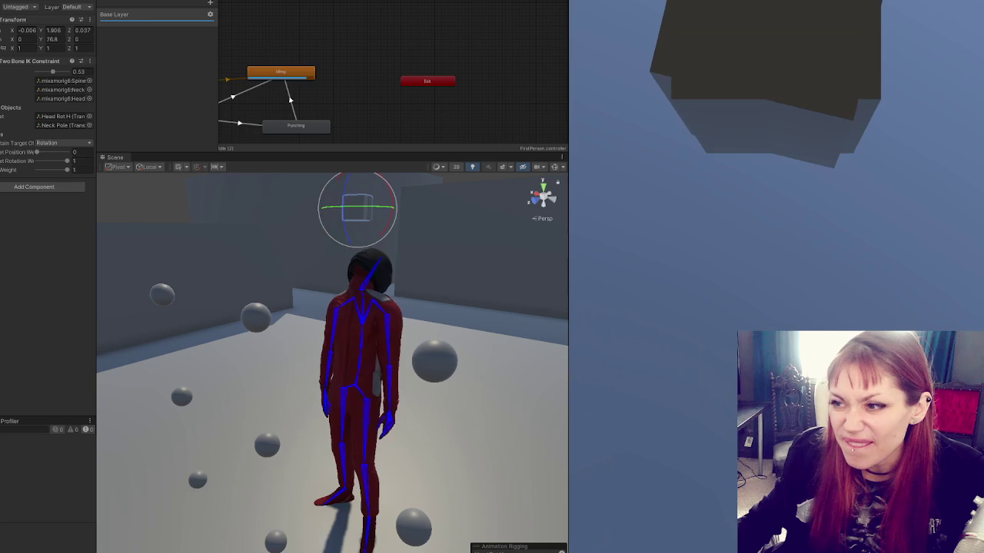
{"action": "key", "text": "ctrl+p"}
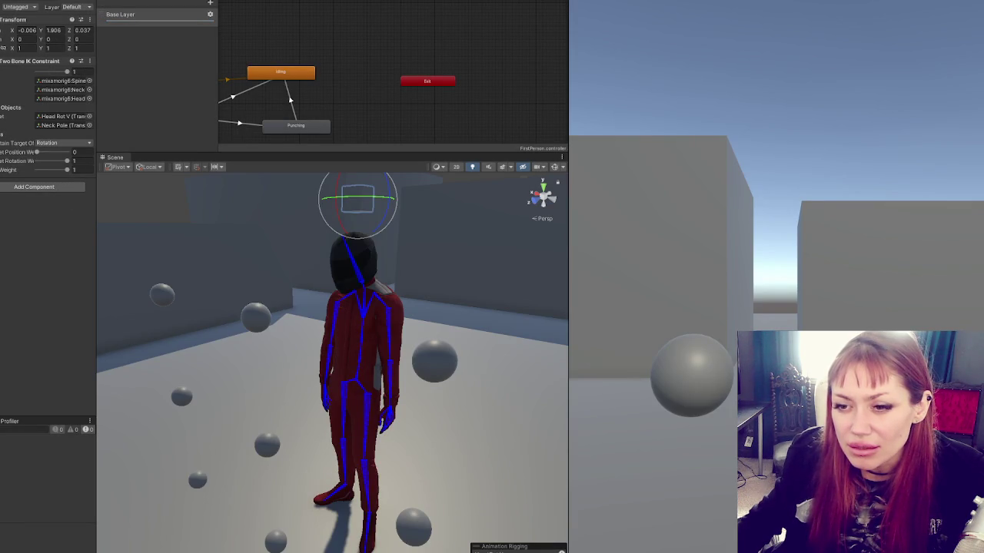
{"action": "key", "text": "alt+Tab"}
- Show MouseLook.cs and highlight every use of character and characterV before returning to Unity
{"action": "scroll", "coordinate": [380, 287], "scroll_direction": "up", "scroll_amount": 5}
{"action": "scroll", "coordinate": [380, 288], "scroll_direction": "up", "scroll_amount": 15}
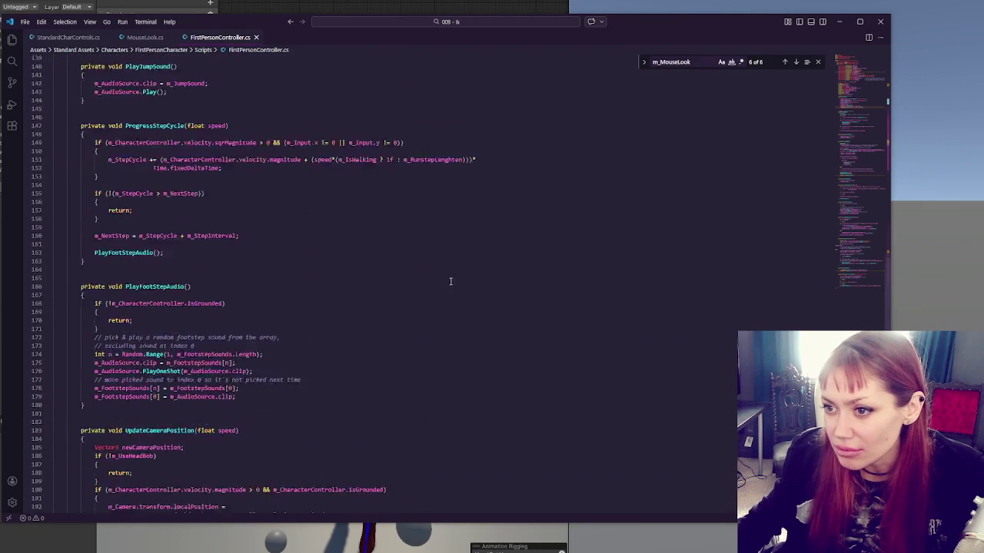
{"action": "left_click", "coordinate": [154, 40]}
{"action": "scroll", "coordinate": [380, 233], "scroll_direction": "up", "scroll_amount": 15}
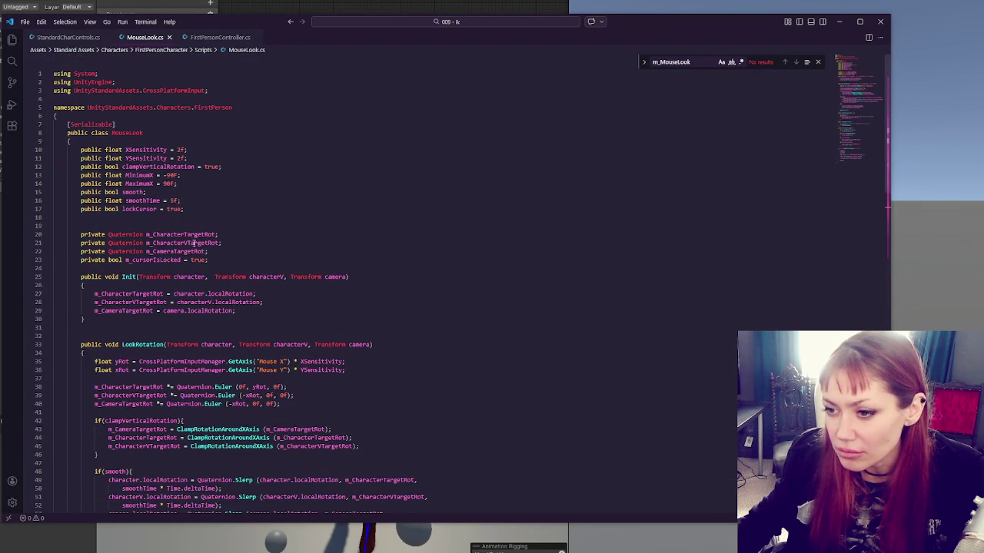
{"action": "scroll", "coordinate": [193, 243], "scroll_direction": "down", "scroll_amount": 6}
{"action": "double_click", "coordinate": [216, 188]}
{"action": "double_click", "coordinate": [291, 188]}
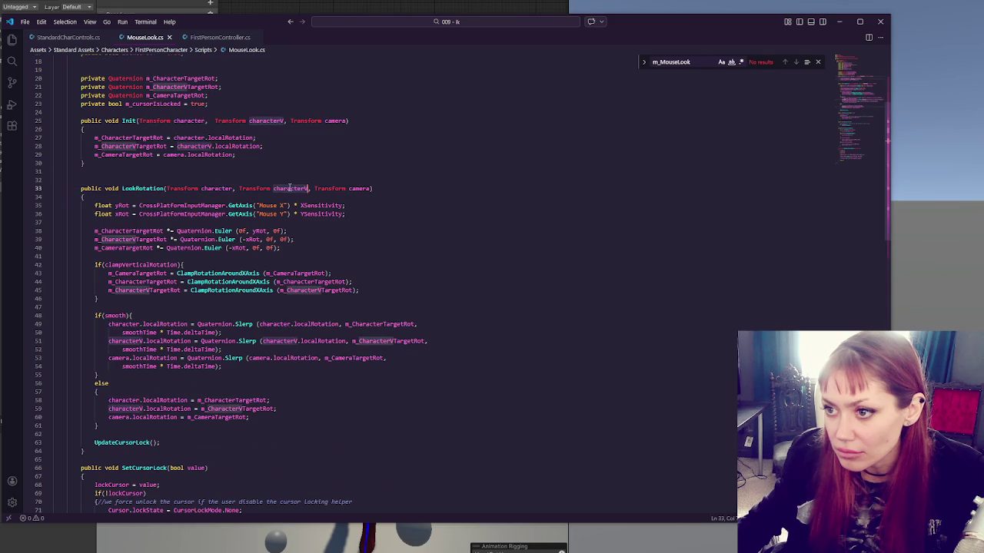
{"action": "scroll", "coordinate": [297, 178], "scroll_direction": "up", "scroll_amount": 5}
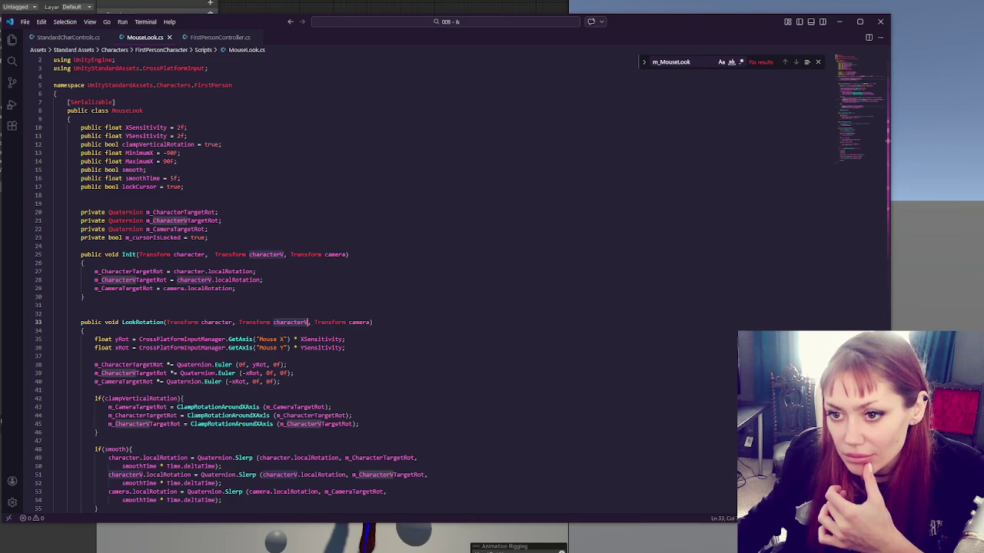
{"action": "key", "text": "alt+Tab"}
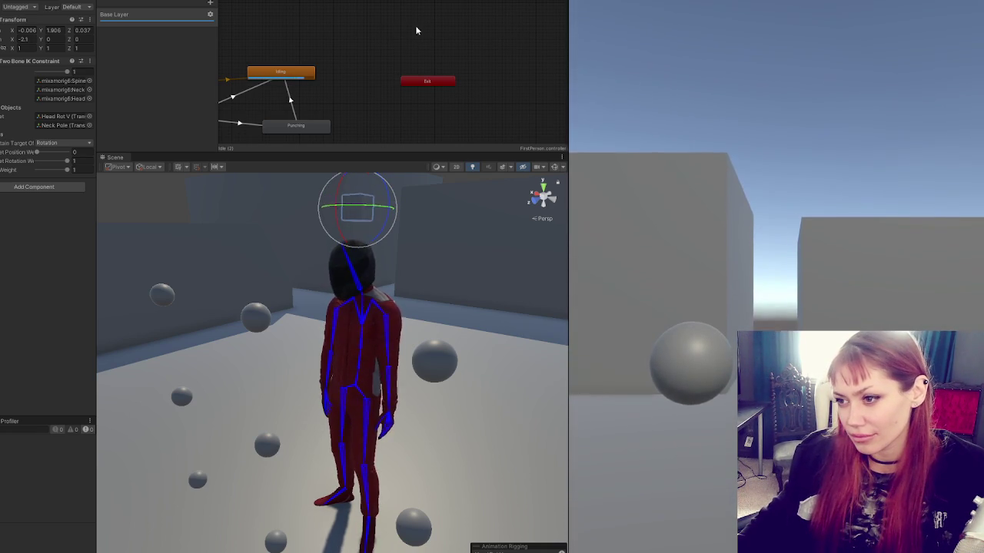
- Let Unity recompile MouseLook, test head tilt in the Game view, then select the player root
{"action": "key", "text": "alt+Tab"}
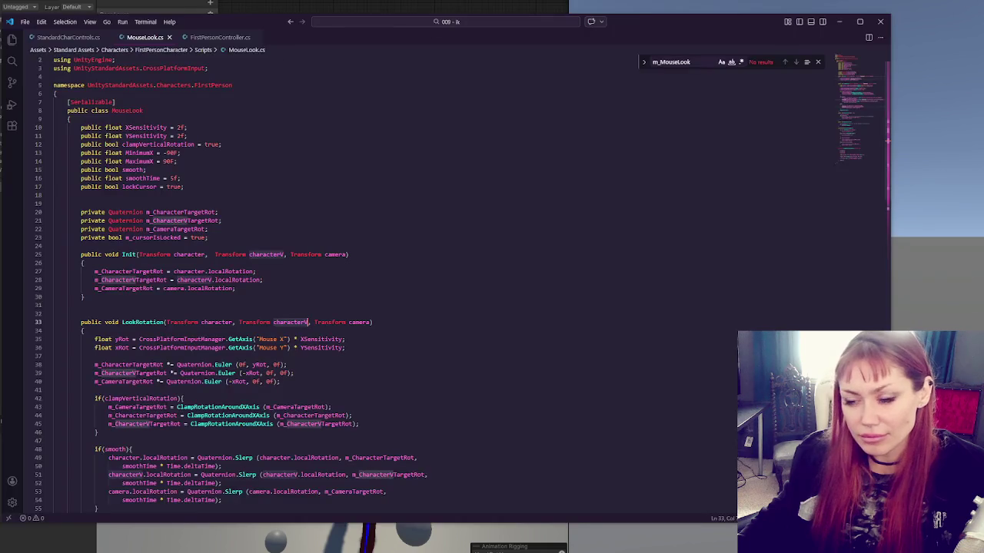
{"action": "key", "text": "alt+Tab"}
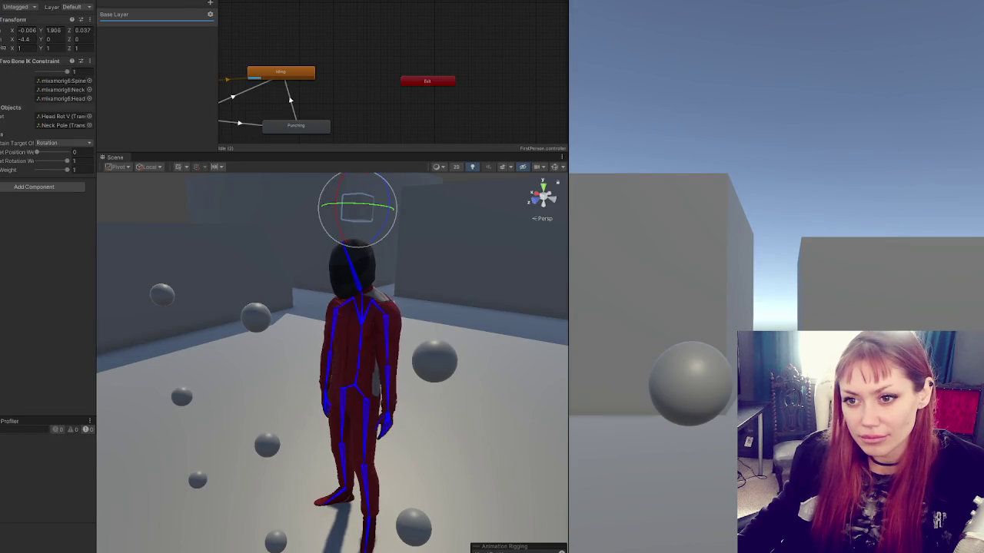
{"action": "left_click", "coordinate": [284, 203]}
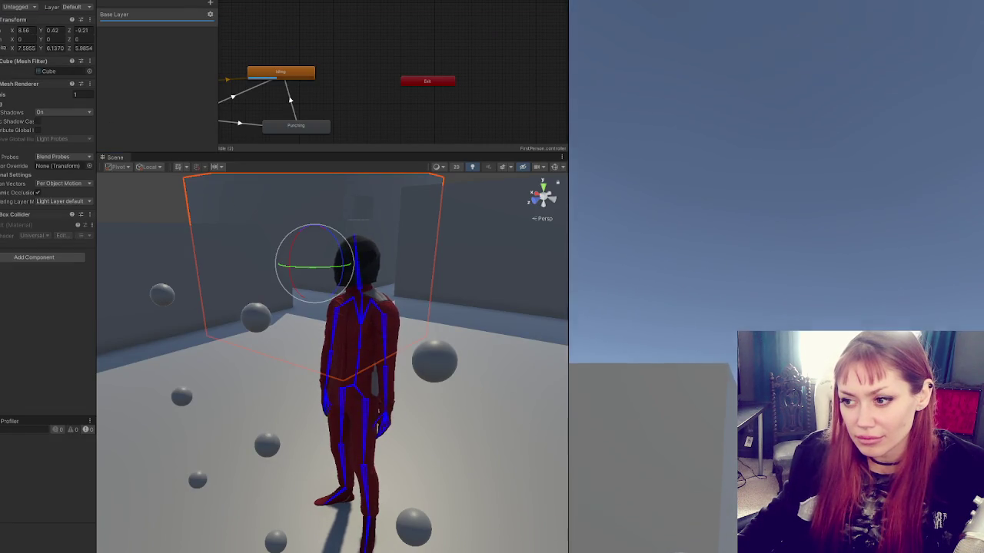
{"action": "key", "text": "alt+Tab"}
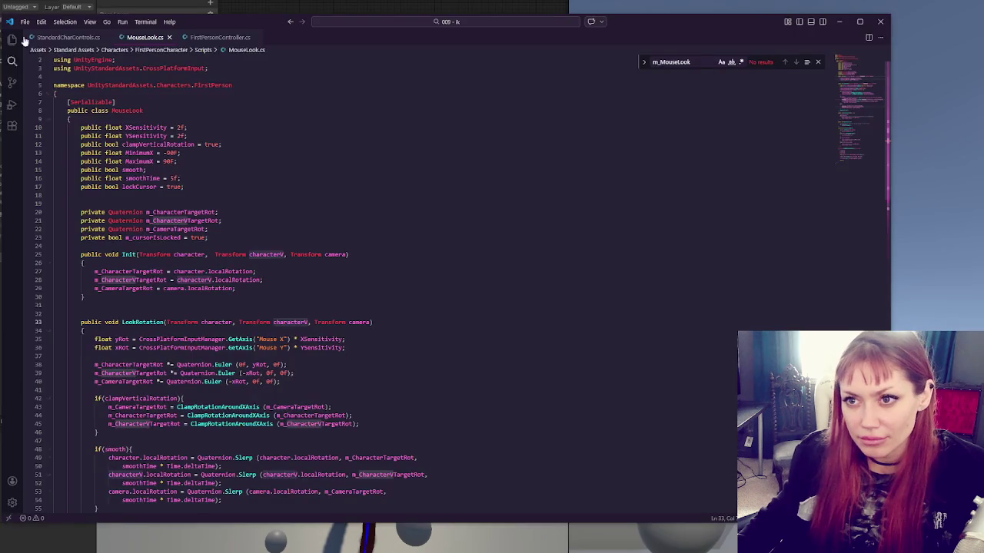
{"action": "key", "text": "alt+Tab"}
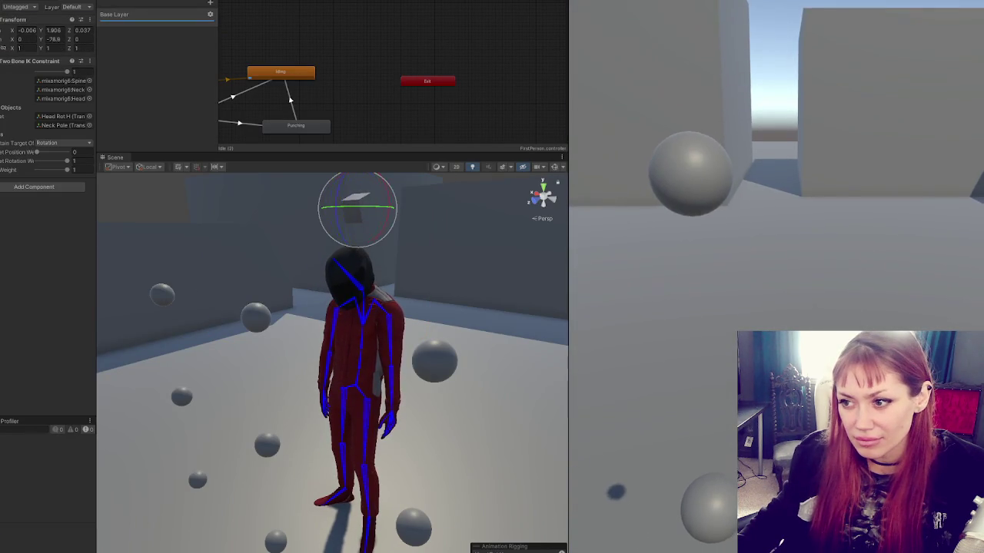
{"action": "key", "text": "alt+Tab"}
{"action": "key", "text": "alt+Tab"}
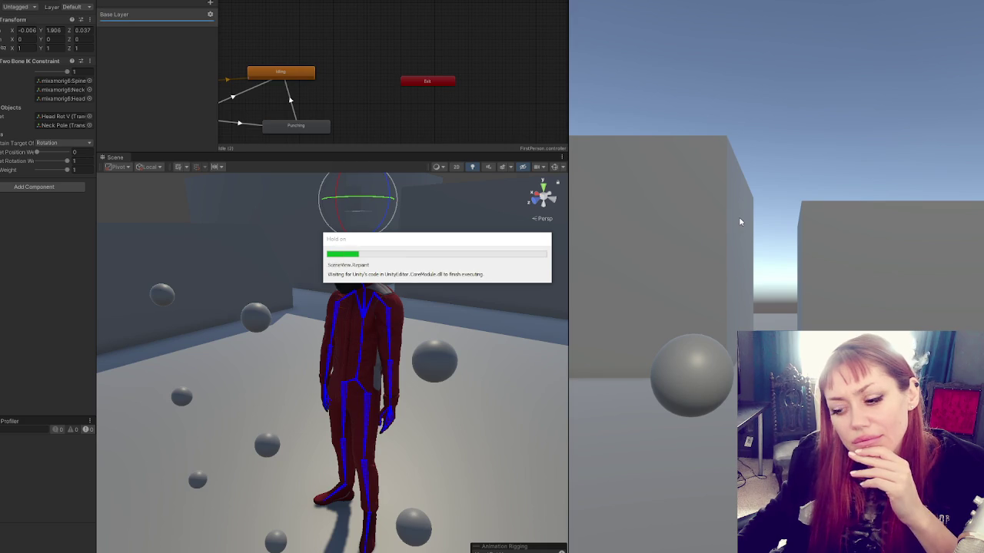
{"action": "left_click", "coordinate": [741, 222]}
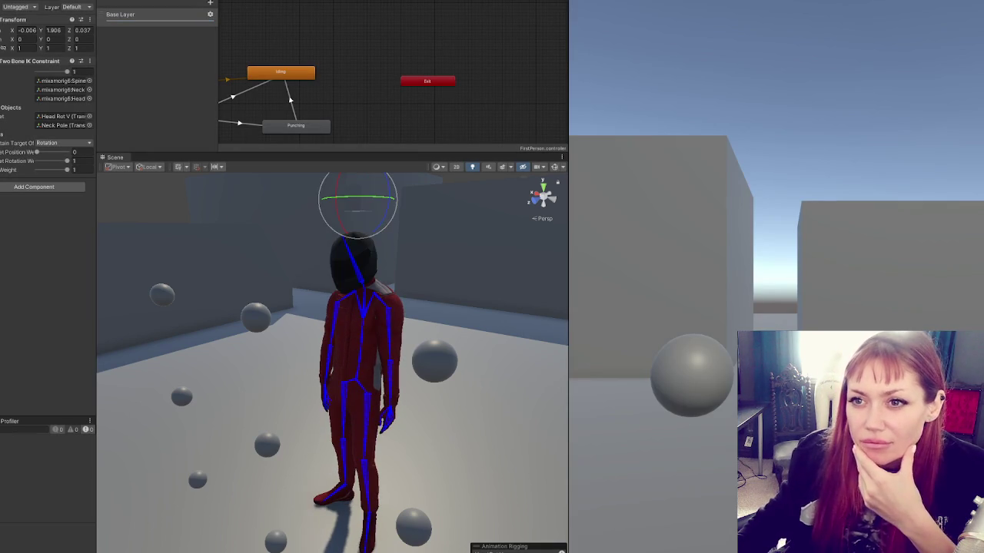
{"action": "left_click", "coordinate": [357, 361]}
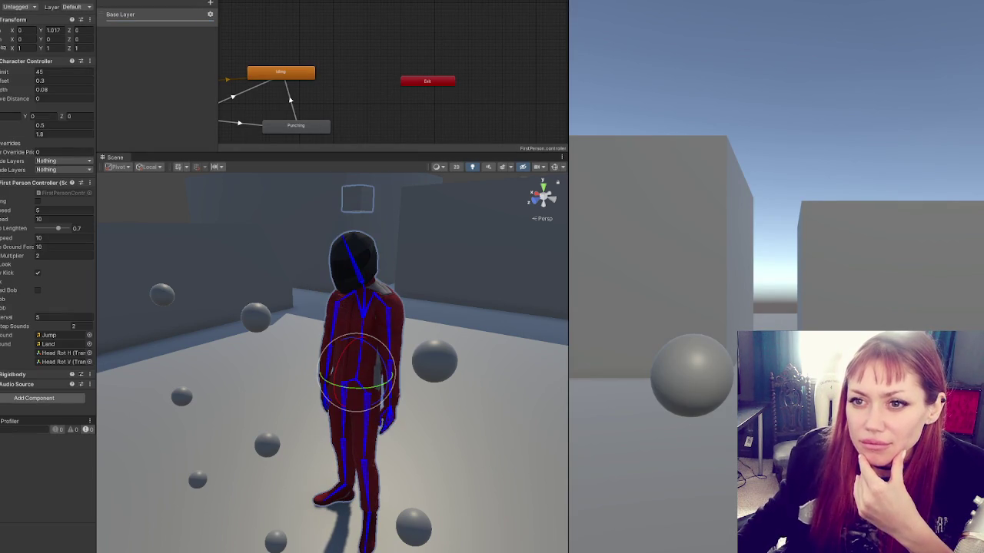
- Clear the Head Rot V slot and assign Head Rot H to it
{"action": "left_click", "coordinate": [61, 362]}
{"action": "key", "text": "Delete"}
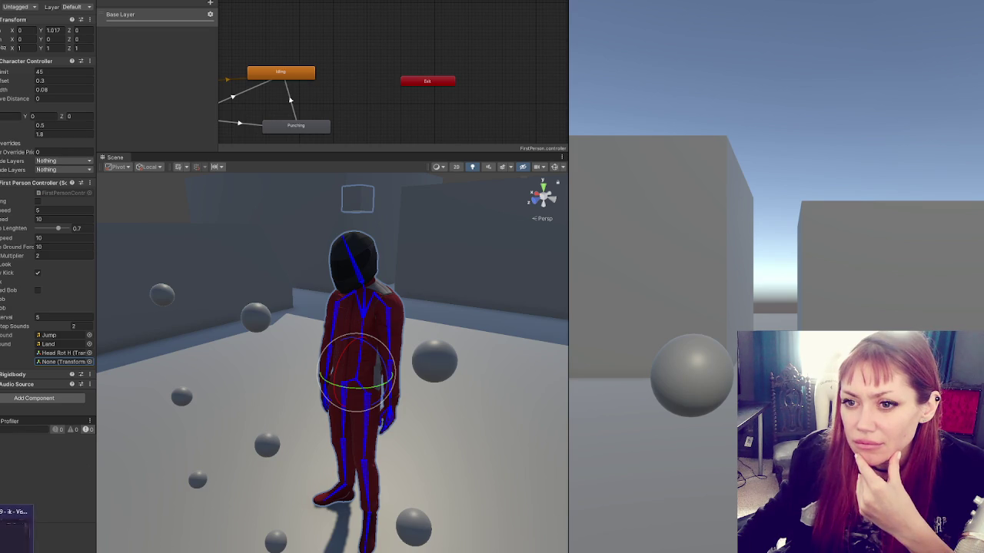
{"action": "left_click_drag", "start_coordinate": [61, 352], "coordinate": [80, 365]}
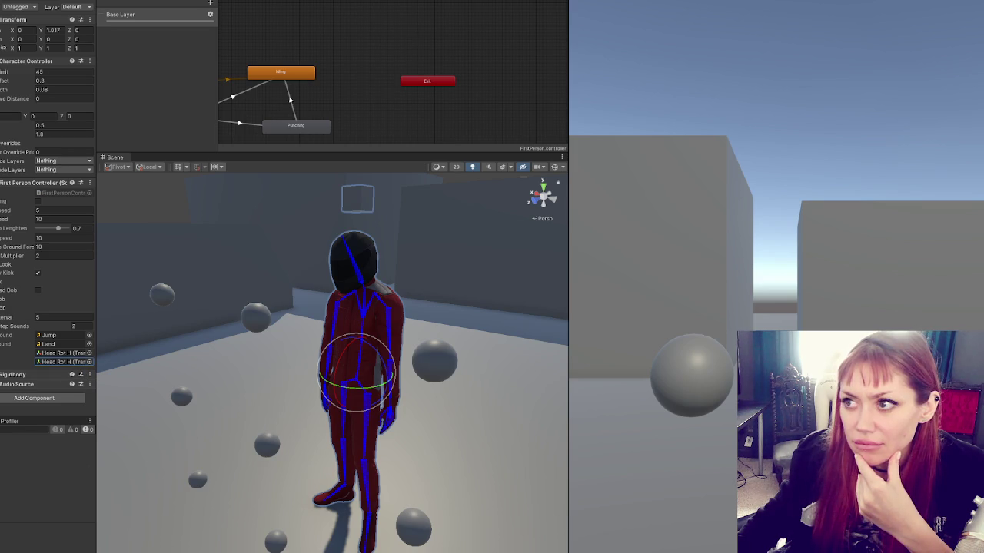
- Play-test the rig, then select the head IK target and the Standard Char Controls object
{"action": "key", "text": "ctrl+p"}
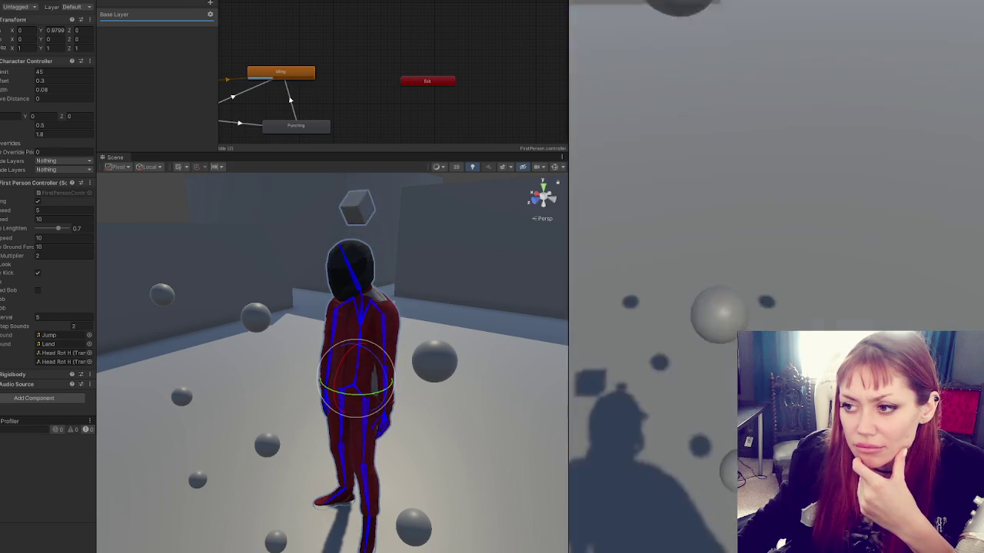
{"action": "key", "text": "Escape"}
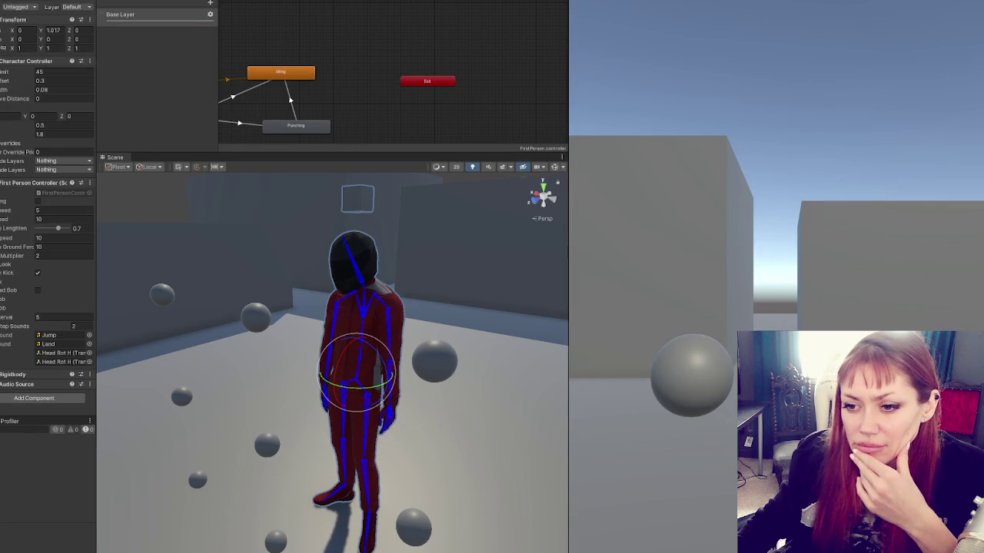
{"action": "left_click", "coordinate": [357, 198]}
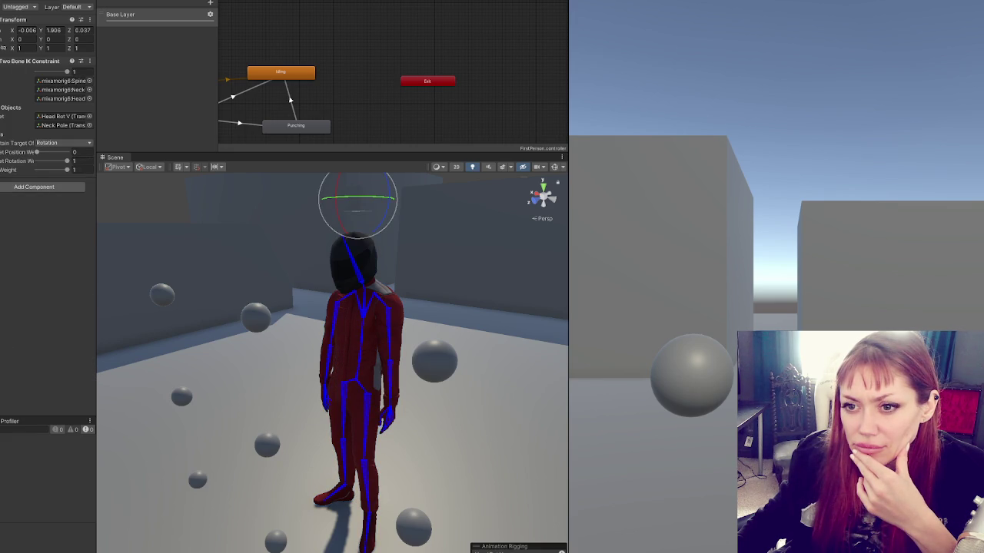
{"action": "left_click", "coordinate": [341, 358]}
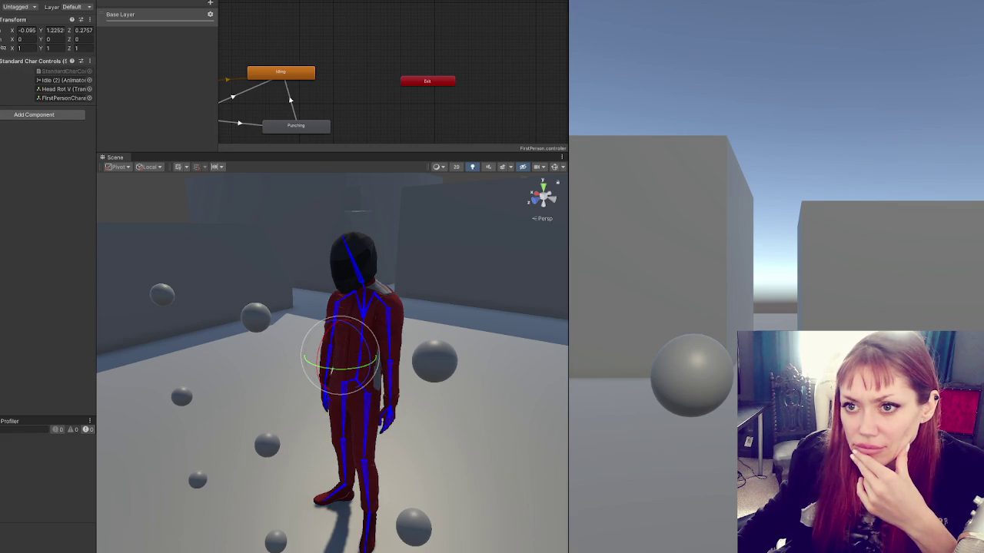
- Inspect the player root, head IK constraint and wall cube, then exit Play mode
{"action": "left_click", "coordinate": [357, 369]}
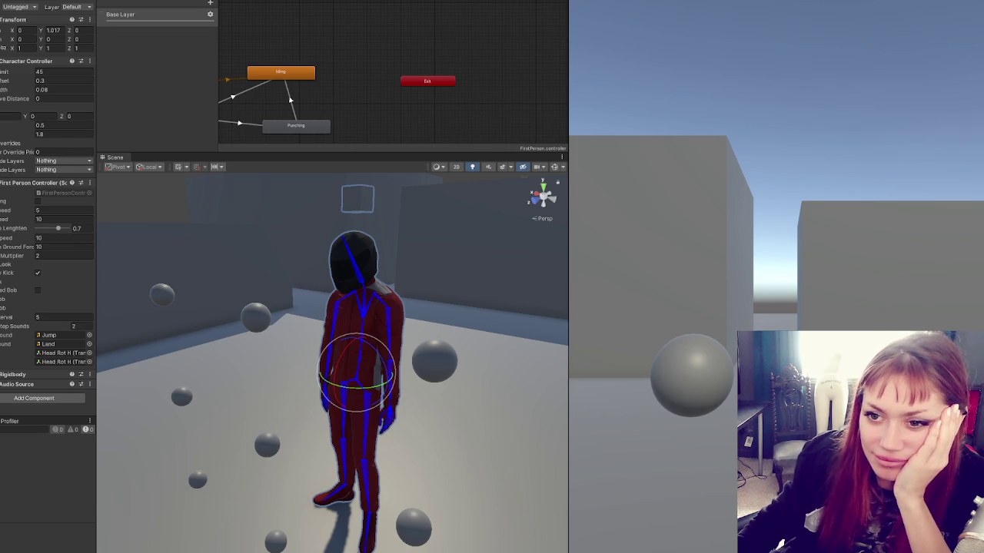
{"action": "left_click", "coordinate": [2, 158]}
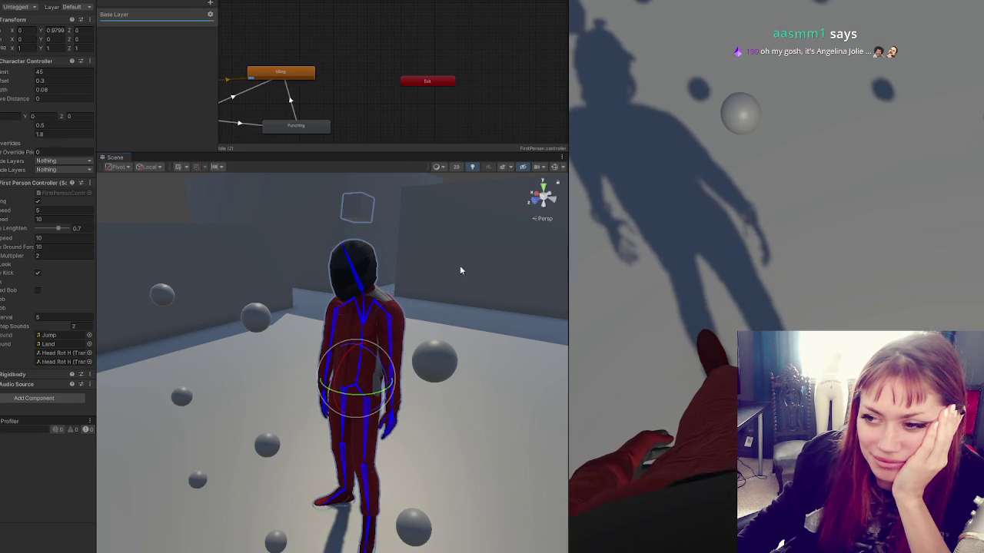
{"action": "left_click", "coordinate": [461, 193]}
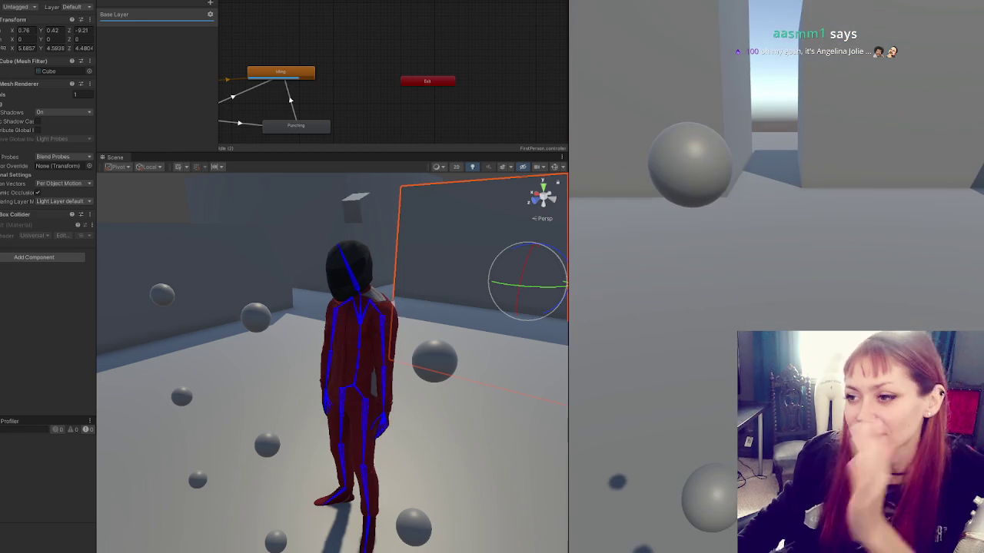
{"action": "key", "text": "ctrl+p"}
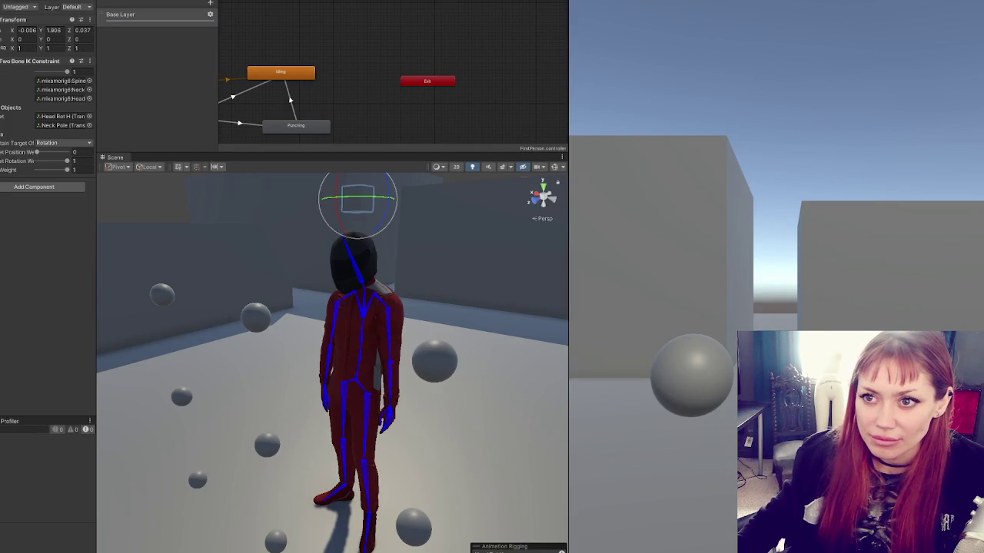
- Run another head-look play test and assign Head Rot V to the lower head slot
{"action": "key", "text": "ctrl+p"}
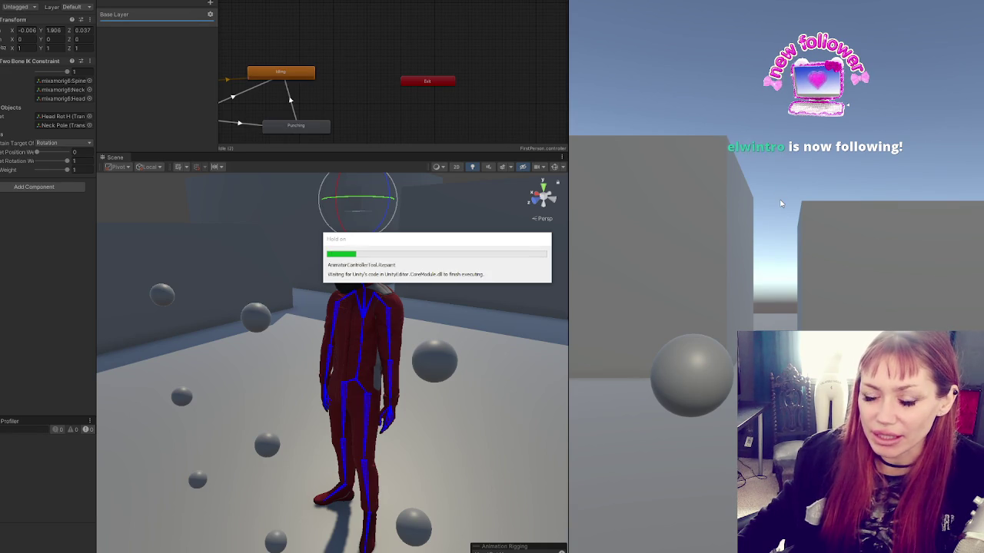
{"action": "left_click", "coordinate": [781, 202]}
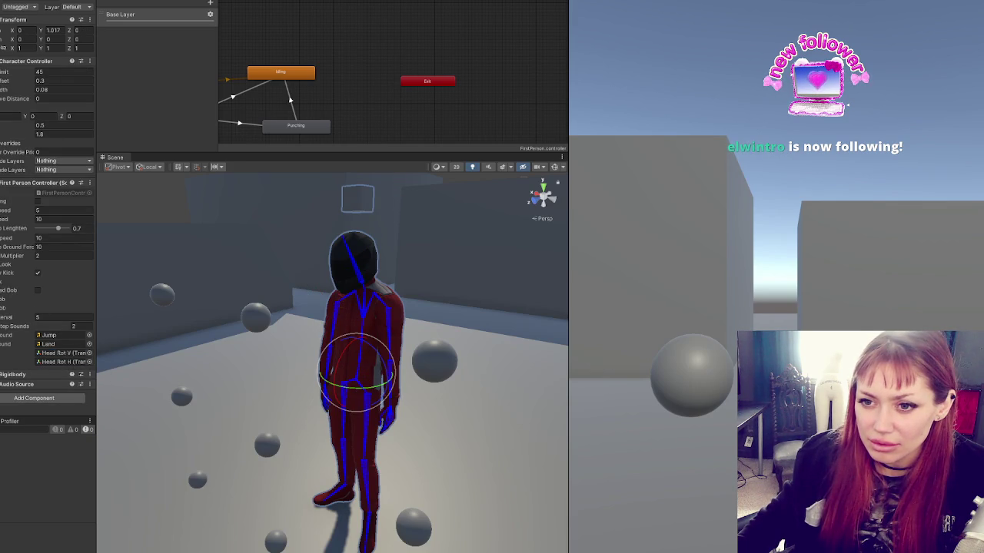
{"action": "left_click_drag", "start_coordinate": [63, 356], "coordinate": [64, 362]}
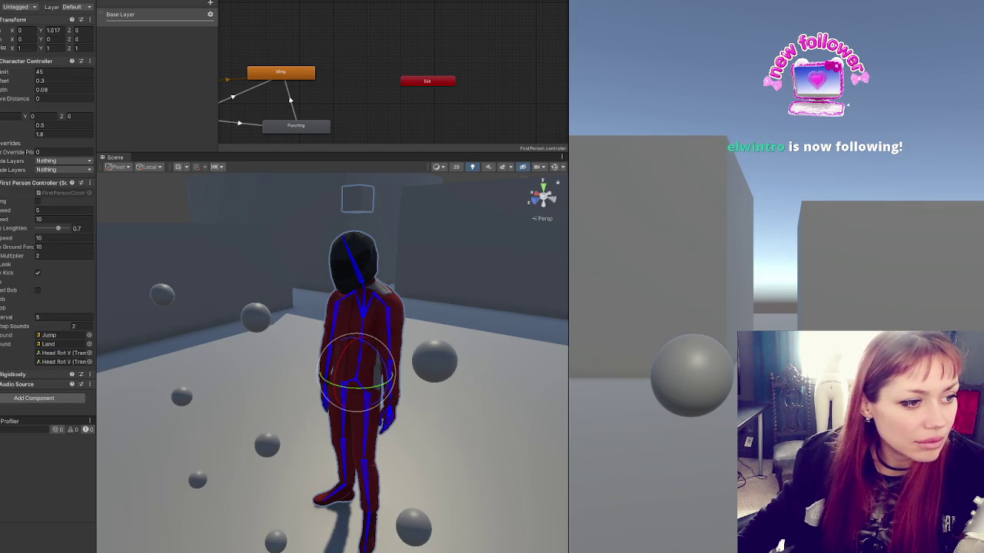
{"action": "key", "text": "ctrl+p"}
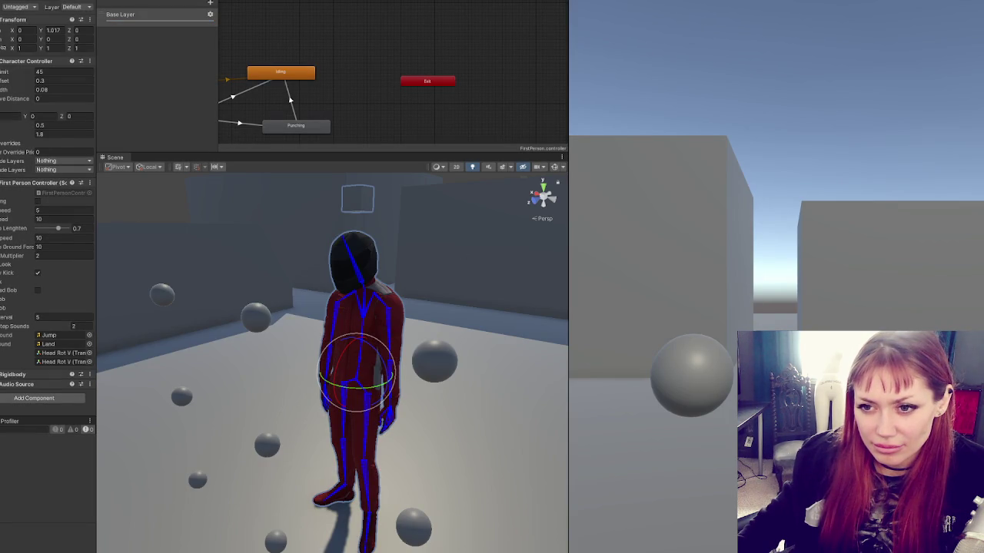
- Assign Head Rot H to the first head slot and start a head-look play test
{"action": "left_click_drag", "start_coordinate": [75, 369], "coordinate": [76, 356]}
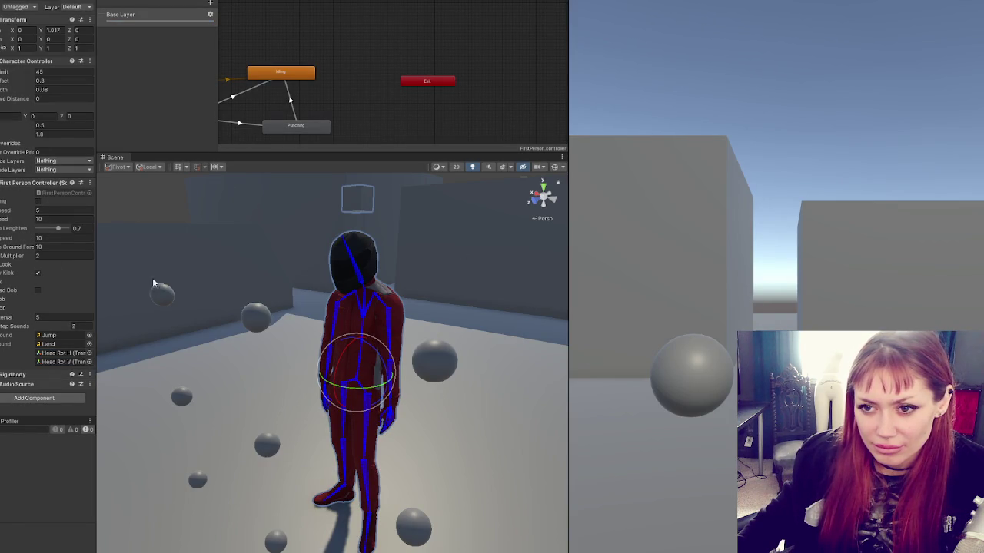
{"action": "key", "text": "ctrl+p"}
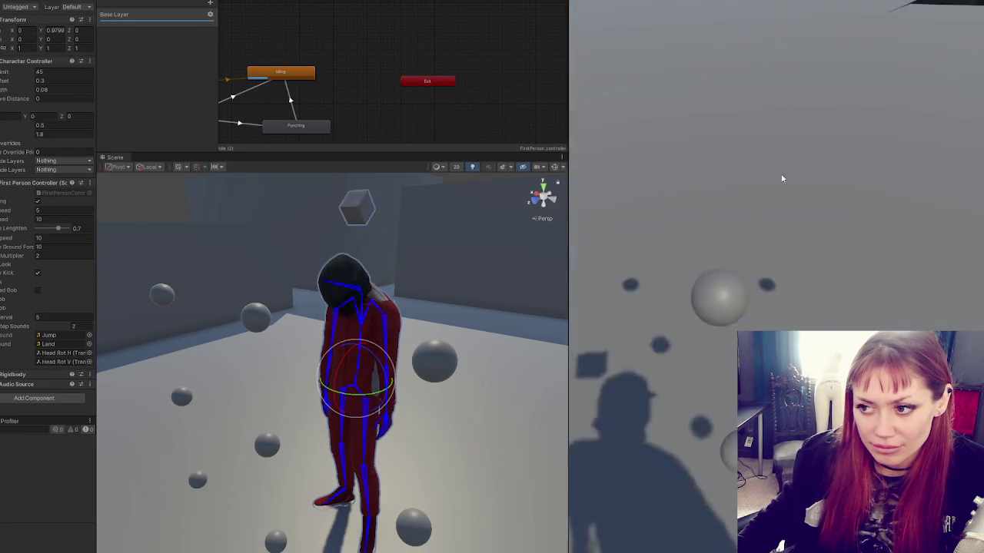
{"action": "left_click", "coordinate": [779, 176]}
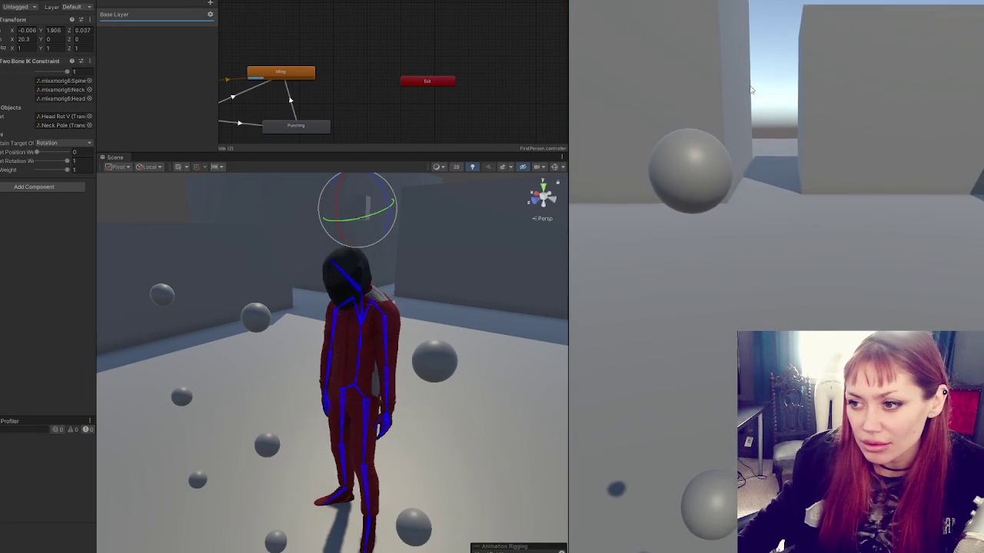
- Start the game again and look around in the running Game view
{"action": "mouse_move", "coordinate": [709, 24]}
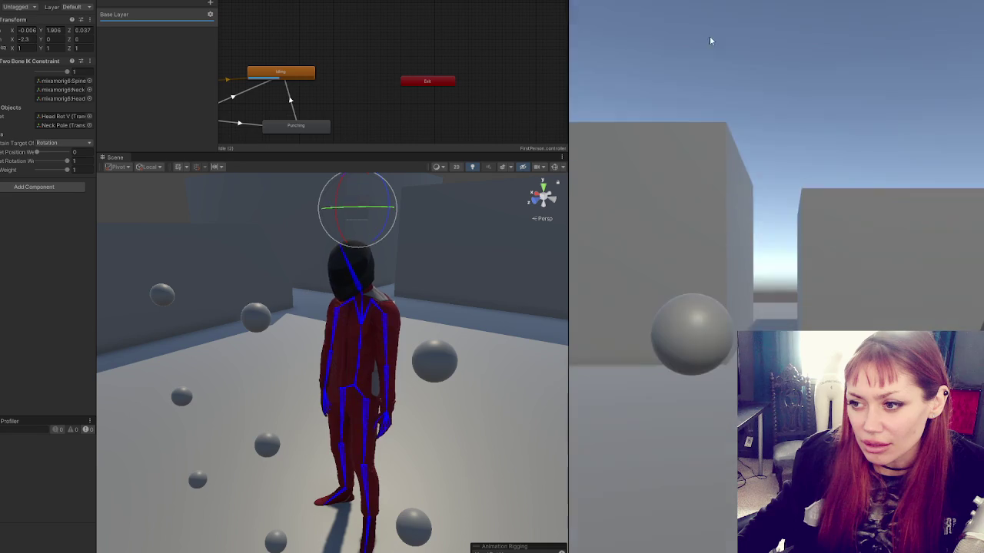
{"action": "mouse_move", "coordinate": [716, 295]}
{"action": "mouse_move", "coordinate": [711, 134]}
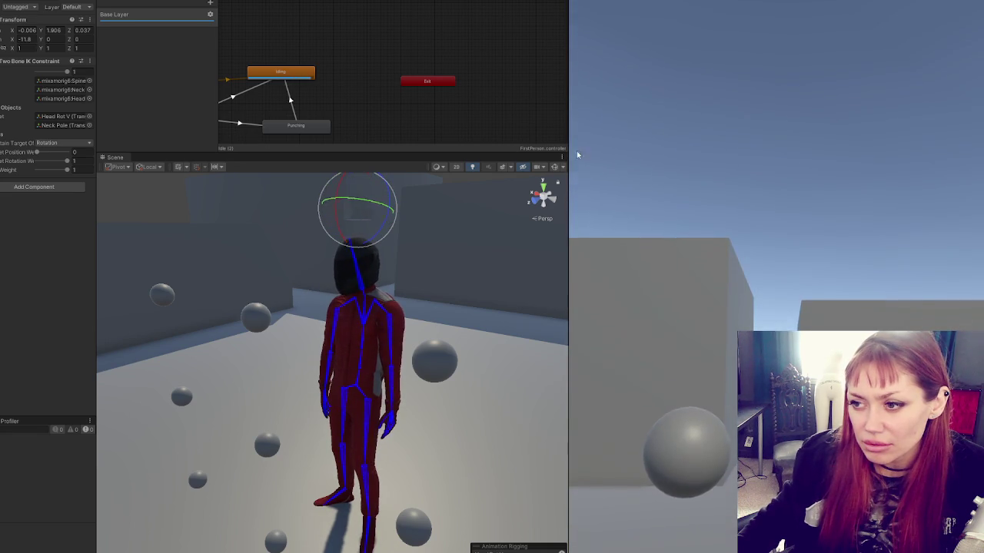
{"action": "mouse_move", "coordinate": [769, 231]}
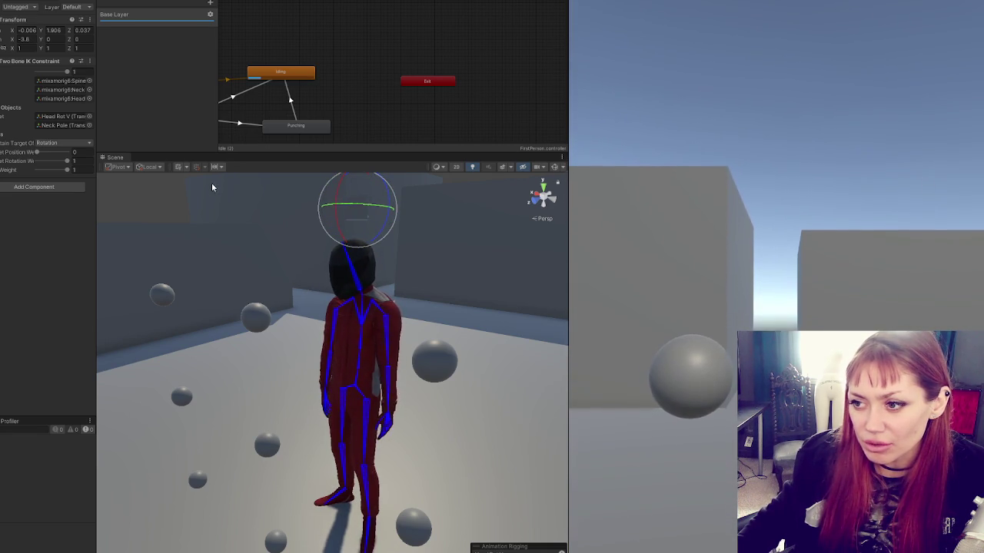
{"action": "mouse_move", "coordinate": [913, 203]}
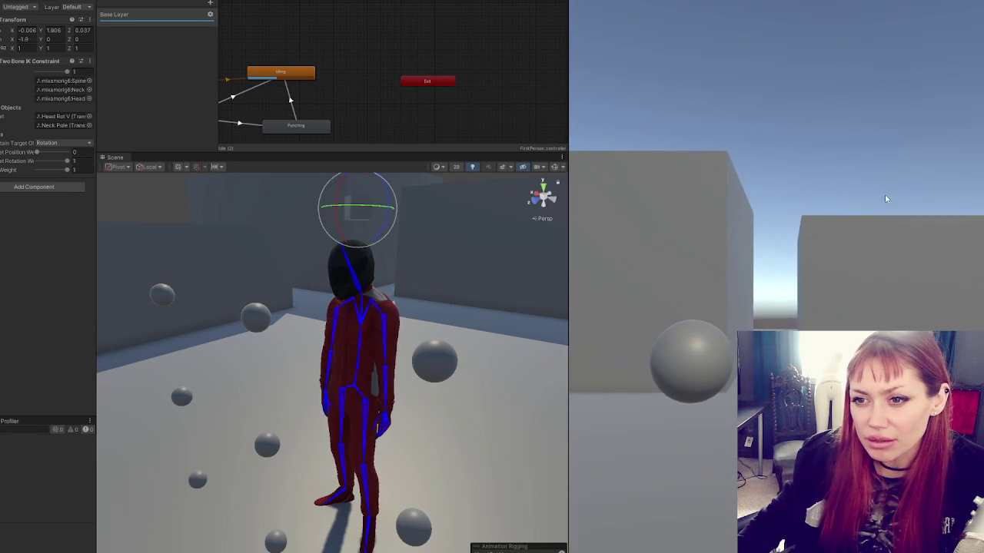
{"action": "mouse_move", "coordinate": [525, 35]}
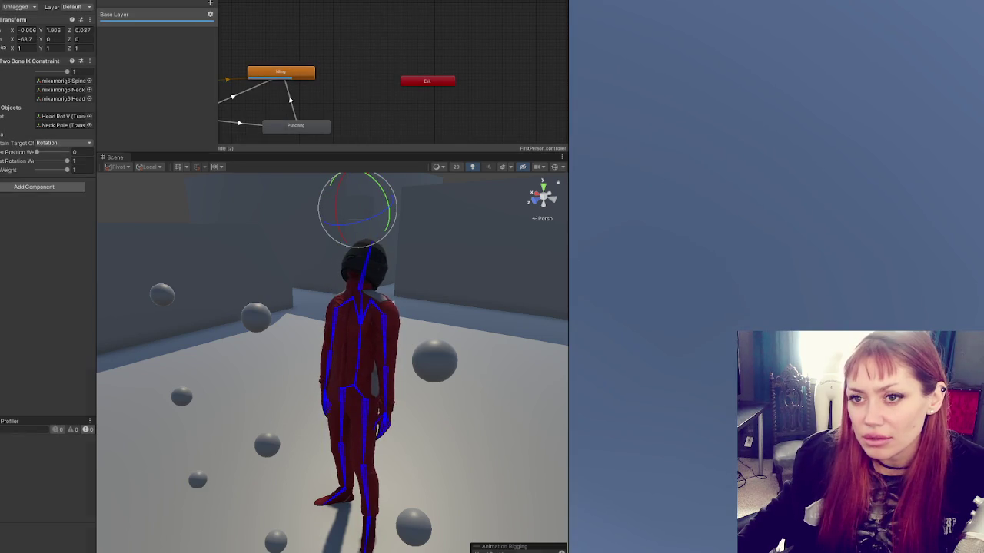
{"action": "mouse_move", "coordinate": [82, 265]}
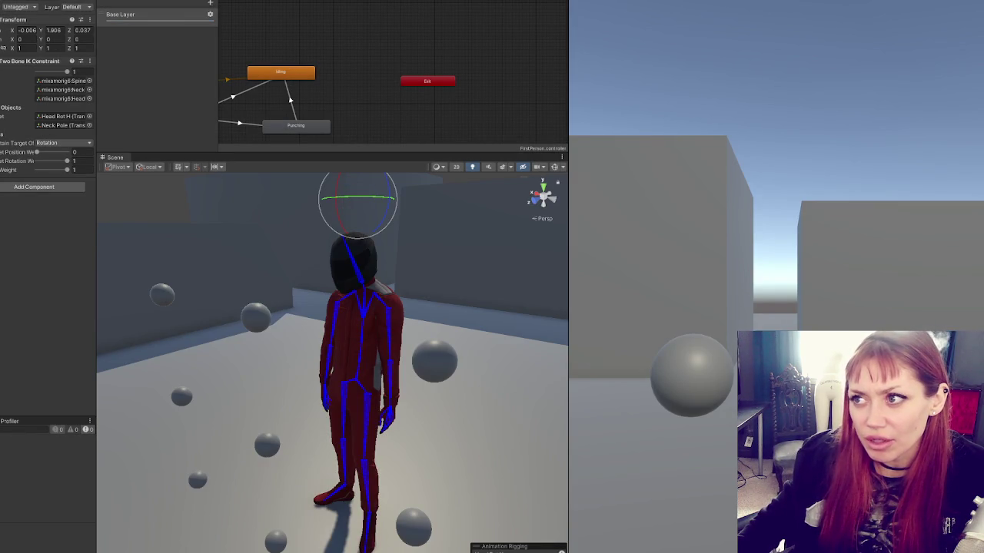
{"action": "key", "text": "ctrl+p"}
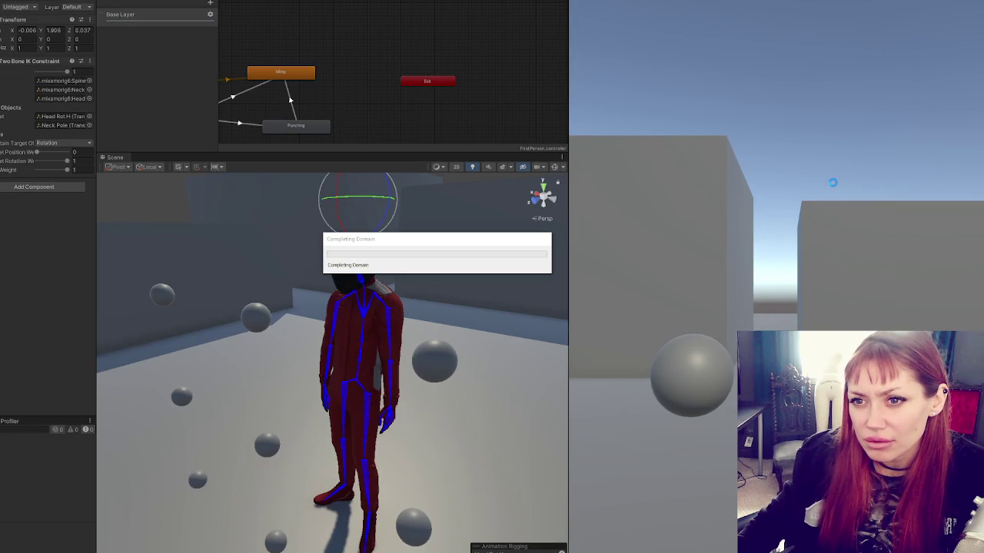
{"action": "left_click", "coordinate": [833, 171]}
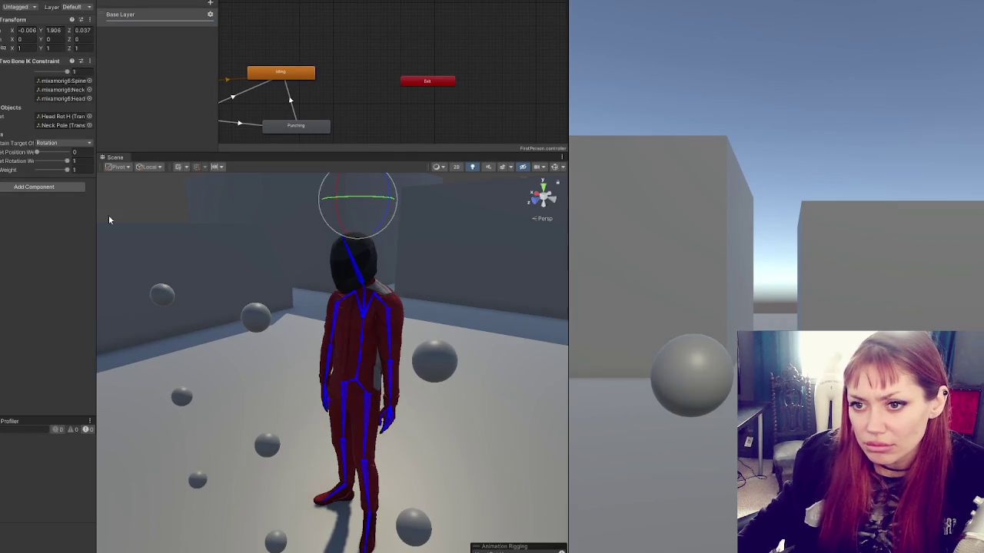
- Select the hip bone and Rig, then stop and restart Play mode several times
{"action": "left_click", "coordinate": [343, 389]}
{"action": "left_click", "coordinate": [343, 388]}
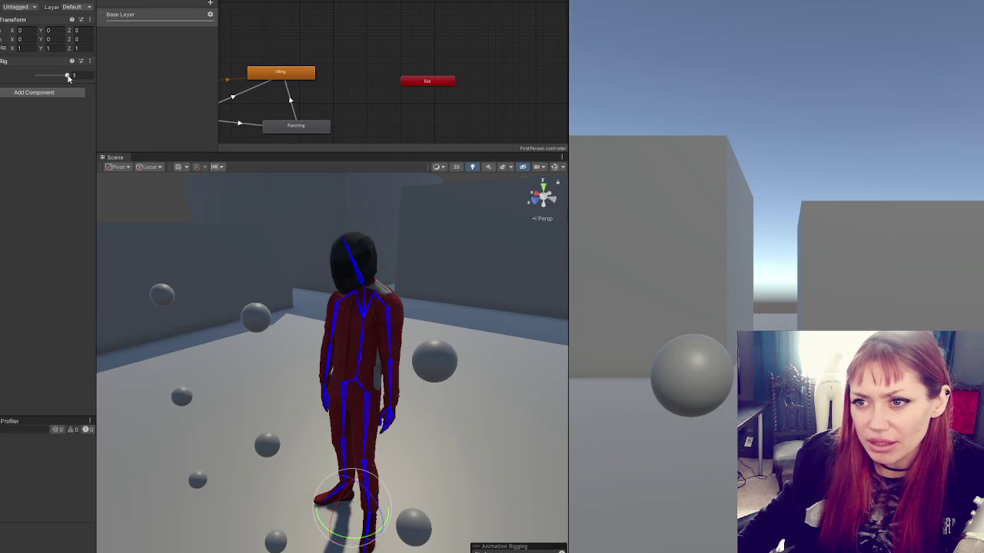
{"action": "key", "text": "ctrl+p"}
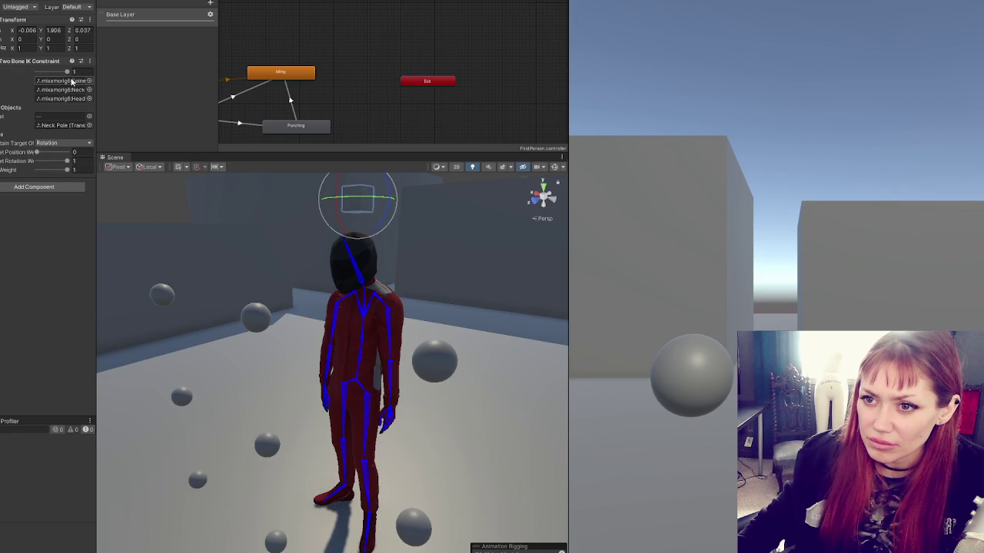
{"action": "key", "text": "ctrl+p"}
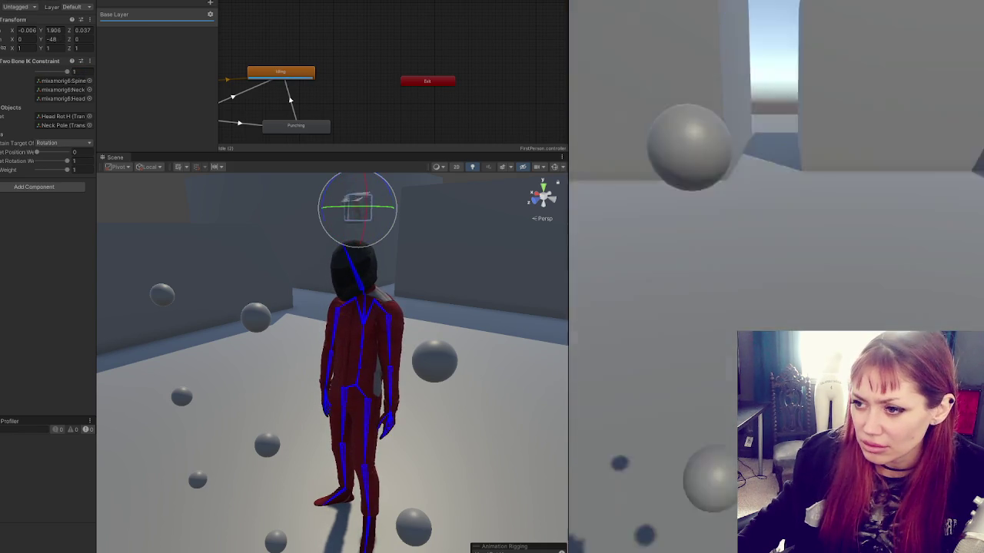
{"action": "key", "text": "ctrl+p"}
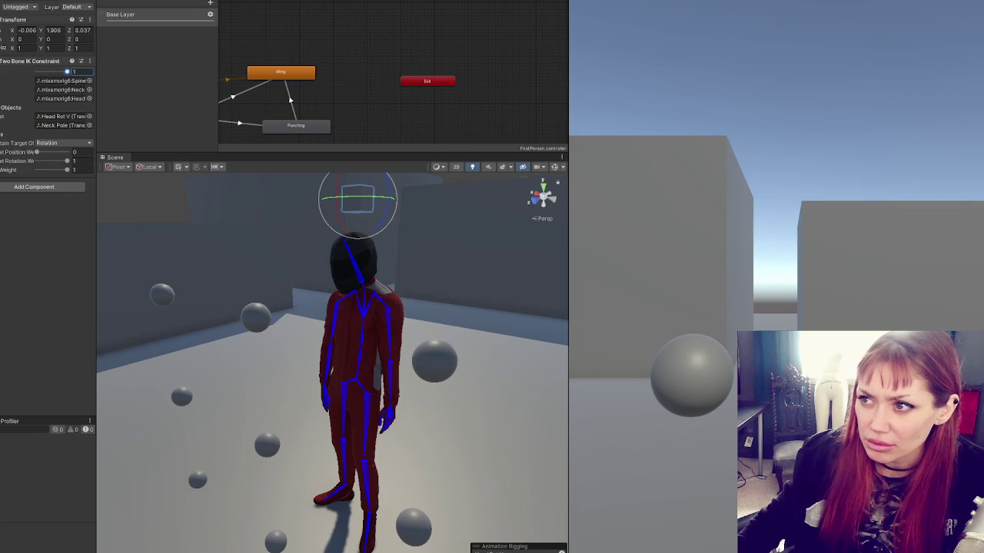
{"action": "key", "text": "ctrl+p"}
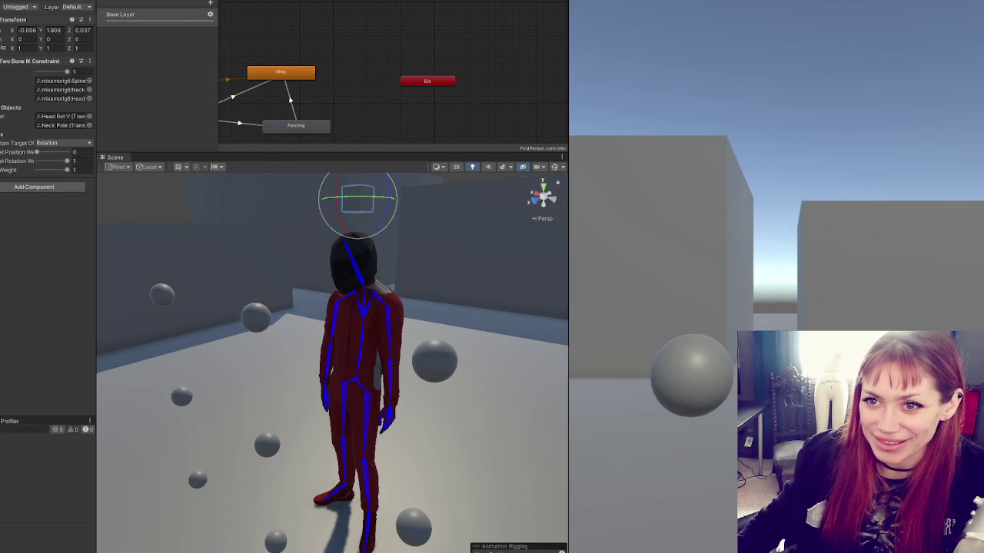
- Inspect MainCamera, the character, its Rig and the head Two Bone IK constraint
{"action": "left_click", "coordinate": [338, 265]}
{"action": "left_click", "coordinate": [338, 265]}
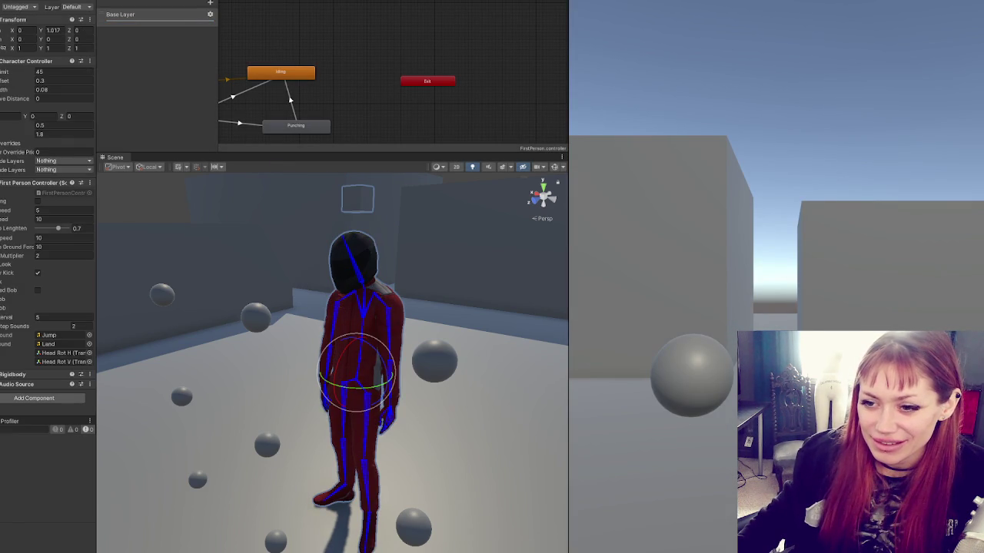
{"action": "left_click", "coordinate": [339, 265]}
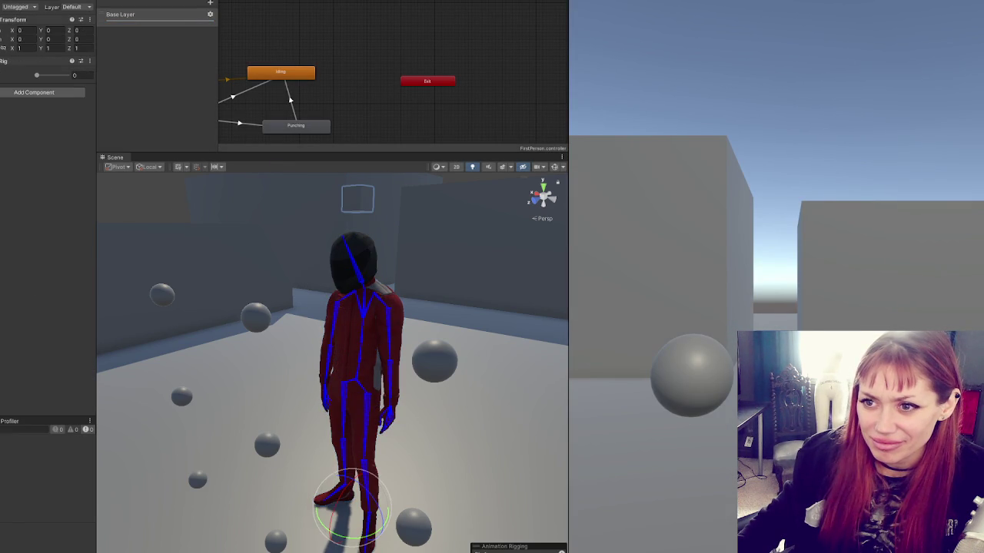
{"action": "left_click", "coordinate": [338, 265]}
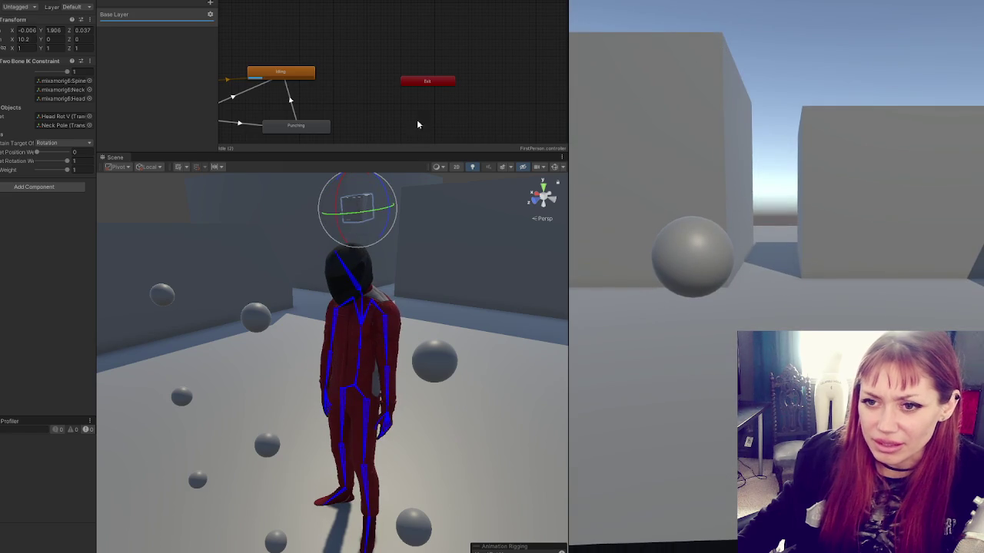
- Switch the head constraint and Rig weights between 0 and 1 during play to compare
{"action": "left_click_drag", "start_coordinate": [67, 73], "coordinate": [36, 72]}
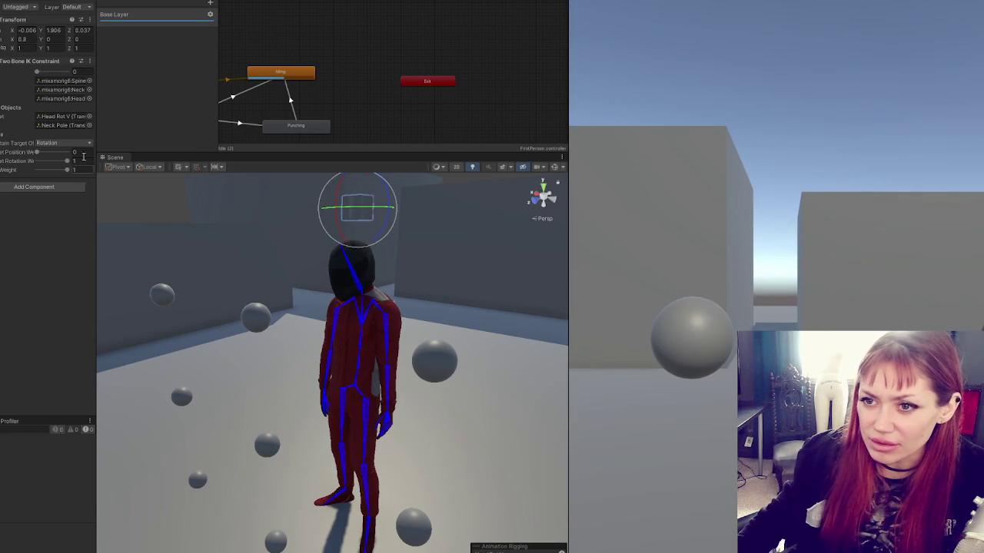
{"action": "mouse_move", "coordinate": [37, 71]}
{"action": "left_mouse_down"}
{"action": "mouse_move", "coordinate": [66, 73]}
{"action": "mouse_move", "coordinate": [37, 71]}
{"action": "left_mouse_up"}
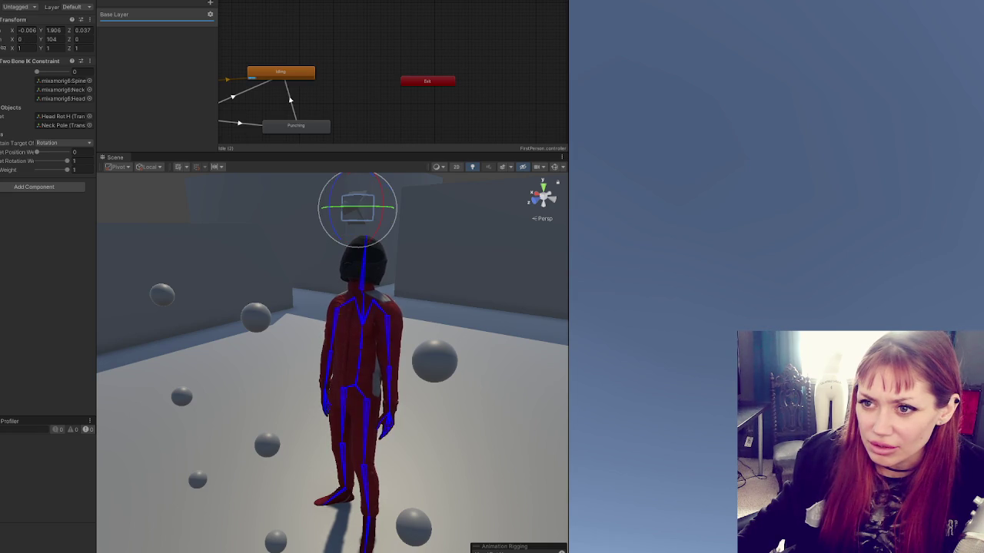
{"action": "key", "text": "Up"}
{"action": "left_click_drag", "start_coordinate": [68, 75], "coordinate": [36, 74]}
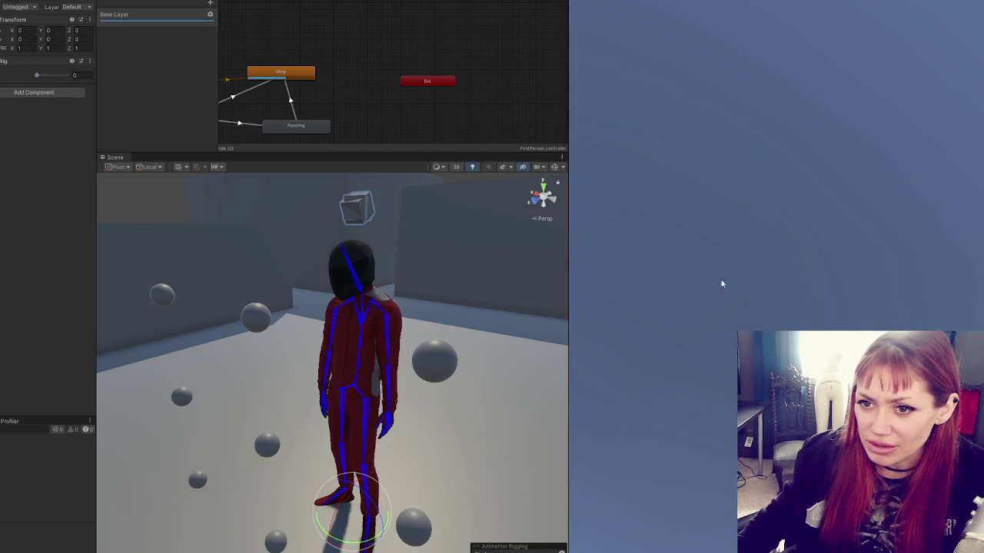
{"action": "key", "text": "Down"}
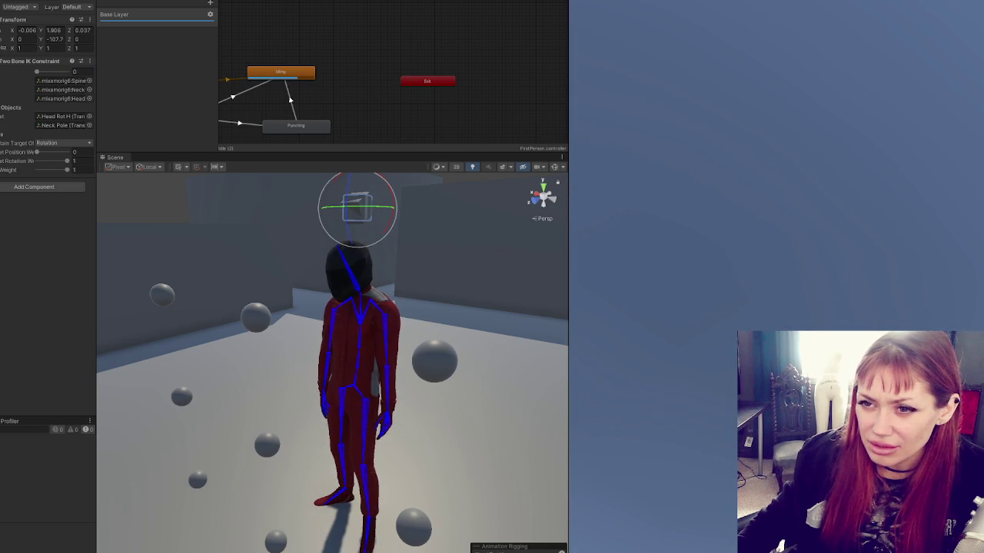
{"action": "key", "text": "ctrl+z"}
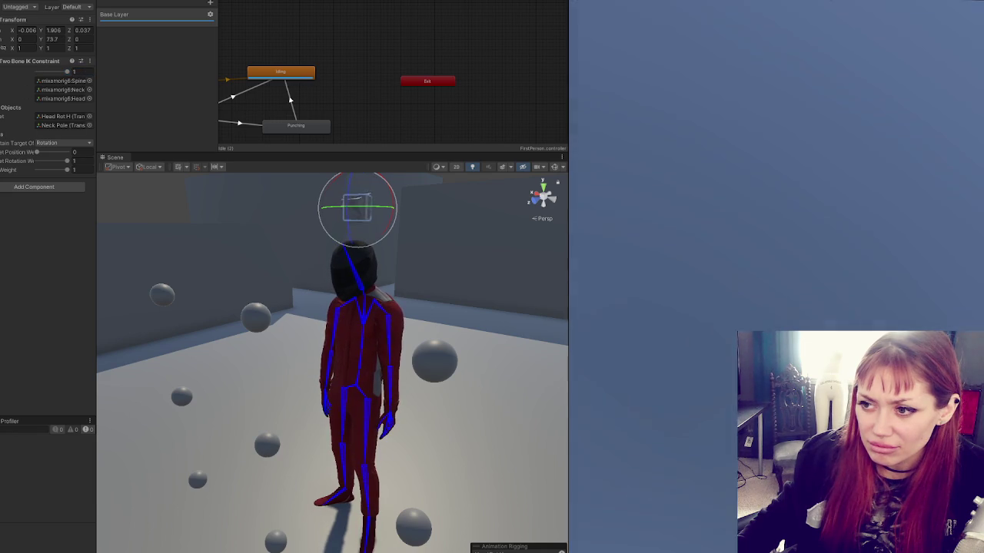
{"action": "key", "text": "Up"}
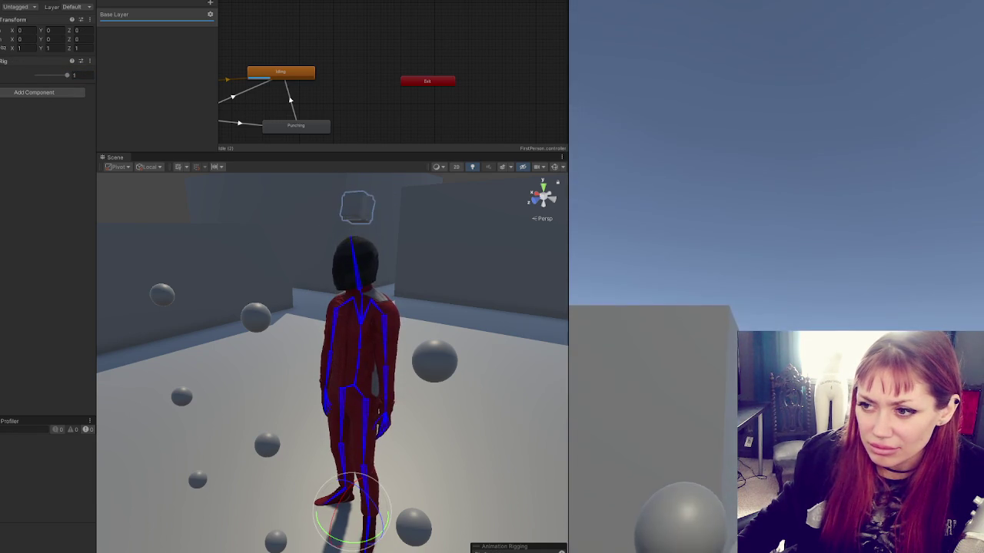
{"action": "key", "text": "Down"}
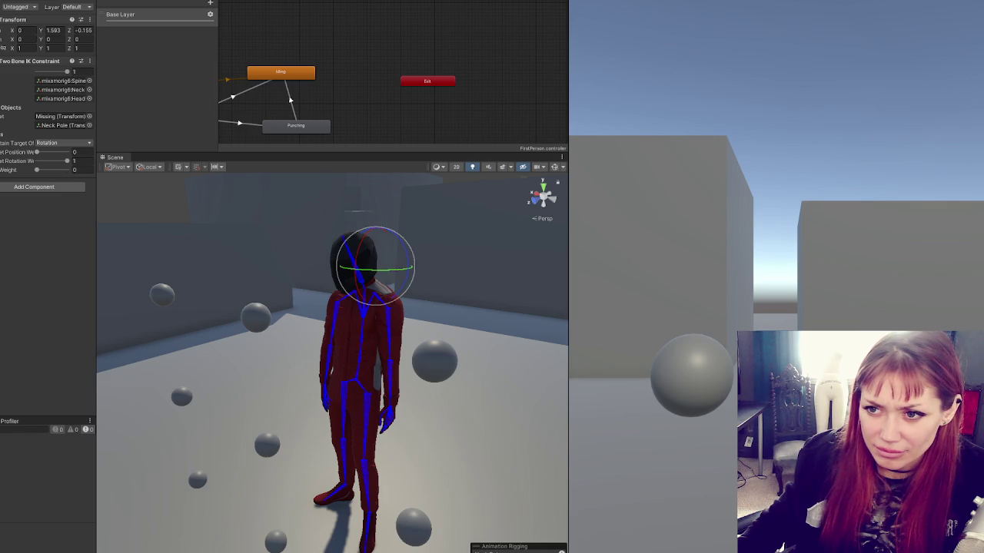
- Restore Head Rot H as the constraint target and set the rig layer to Head V (Rig)
{"action": "key", "text": "ctrl+z"}
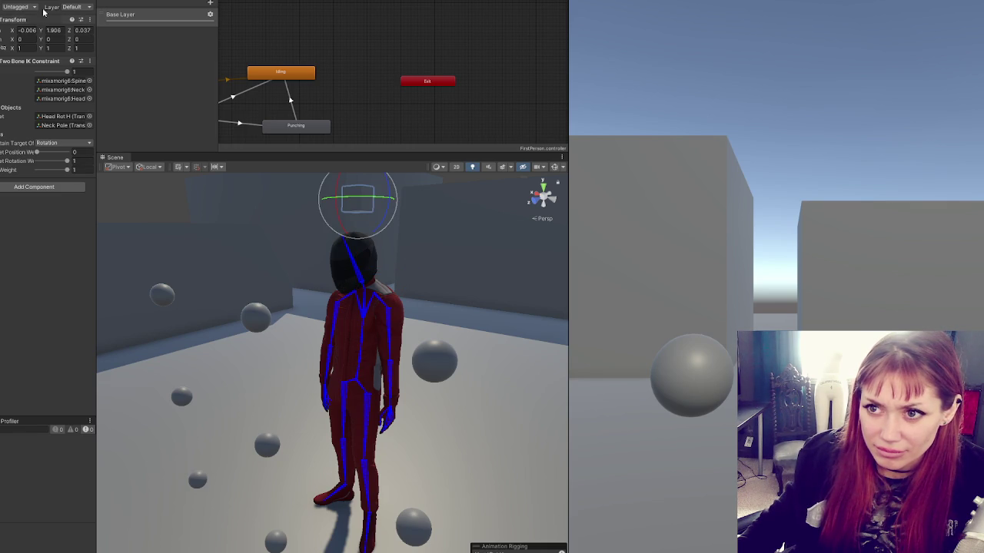
{"action": "key", "text": "Up"}
{"action": "key", "text": "Up"}
{"action": "key", "text": "Up"}
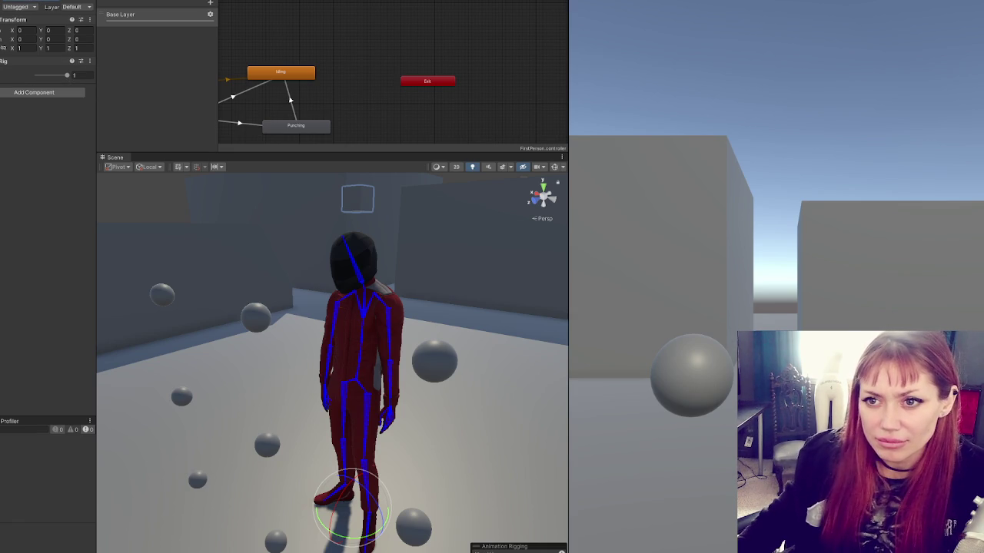
{"action": "mouse_move", "coordinate": [4, 240]}
{"action": "left_mouse_down"}
{"action": "mouse_move", "coordinate": [23, 240]}
{"action": "mouse_move", "coordinate": [54, 266]}
{"action": "left_mouse_up"}
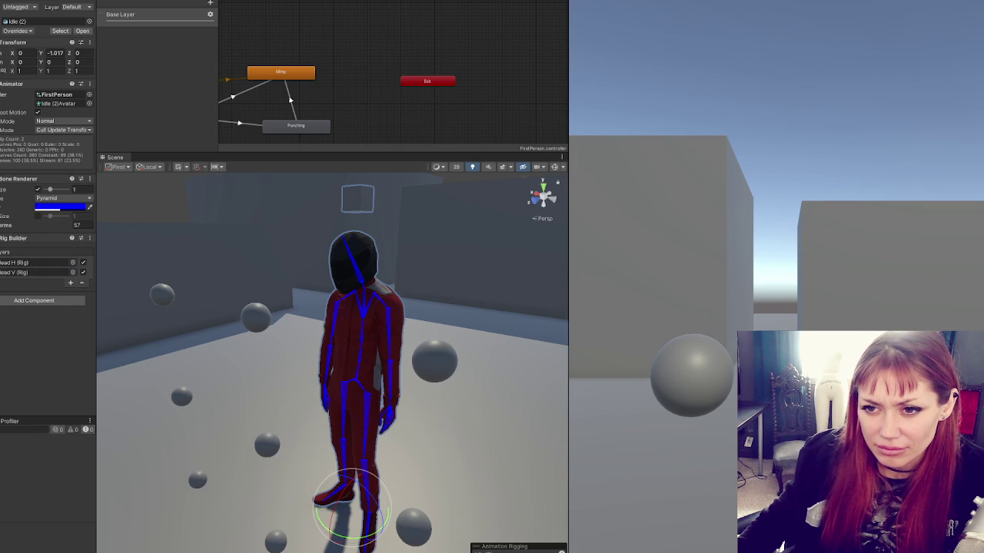
- Assign Head Rot V to the First Person Controller's missing head slot and recheck the head constraint
{"action": "left_click", "coordinate": [355, 258]}
{"action": "left_click", "coordinate": [358, 198]}
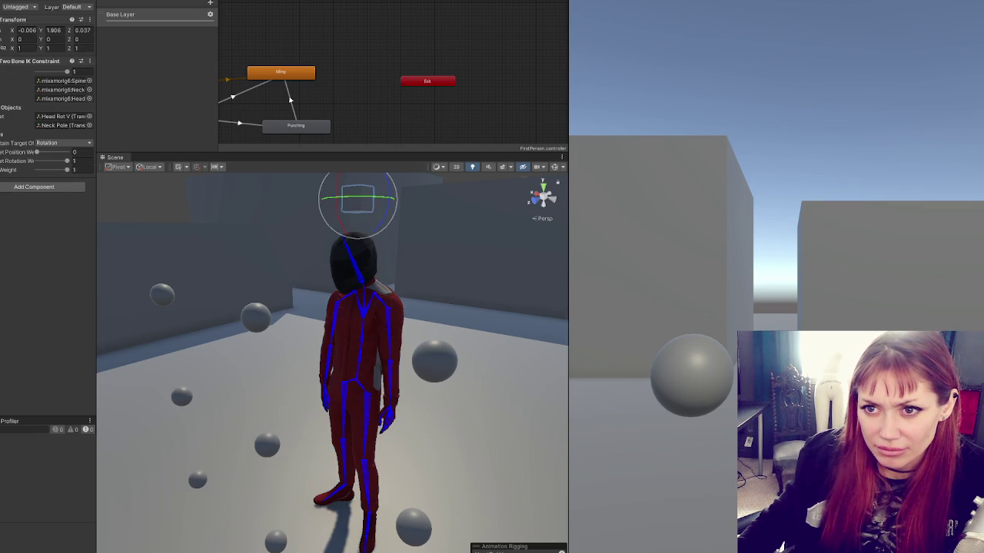
{"action": "left_click", "coordinate": [346, 353]}
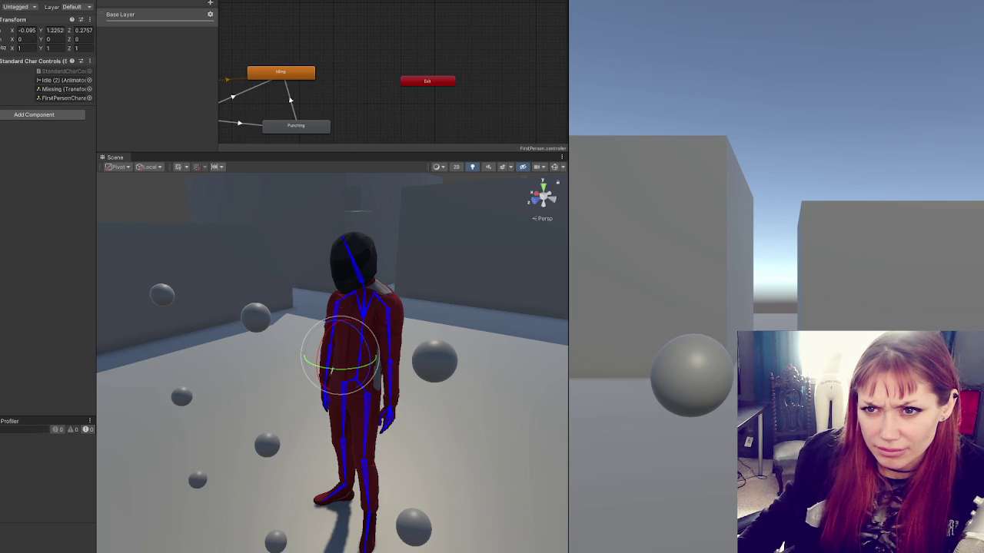
{"action": "left_click", "coordinate": [356, 369]}
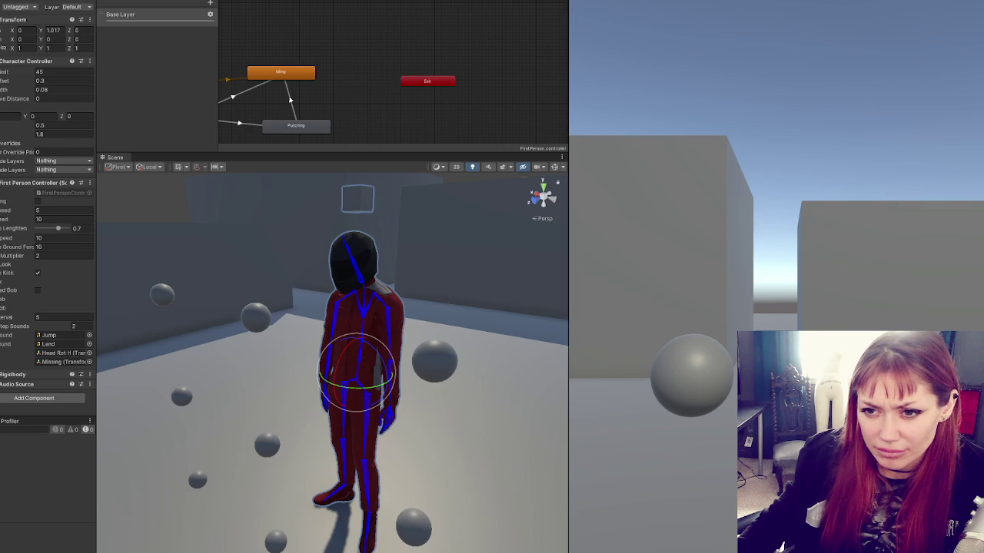
{"action": "left_click_drag", "start_coordinate": [53, 348], "coordinate": [52, 347]}
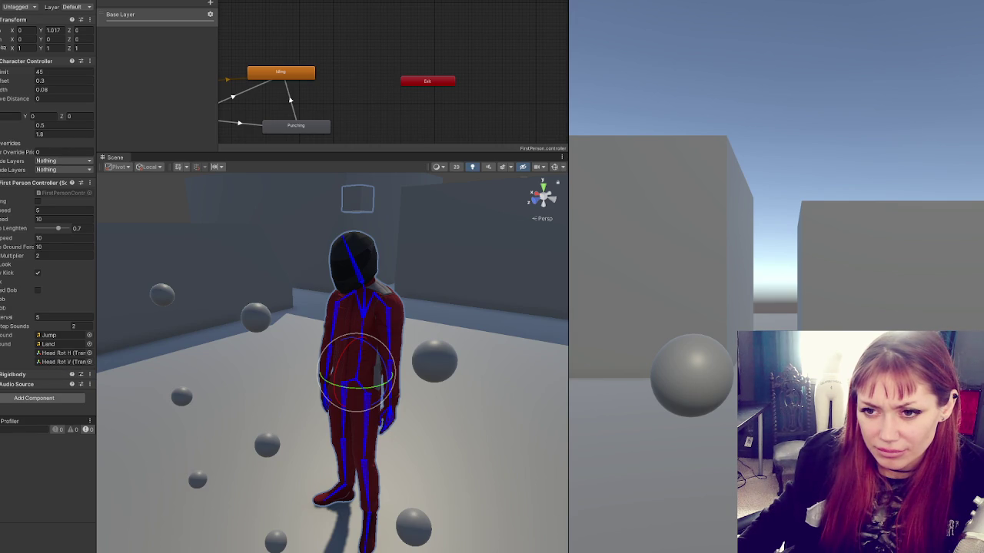
{"action": "left_click", "coordinate": [357, 199]}
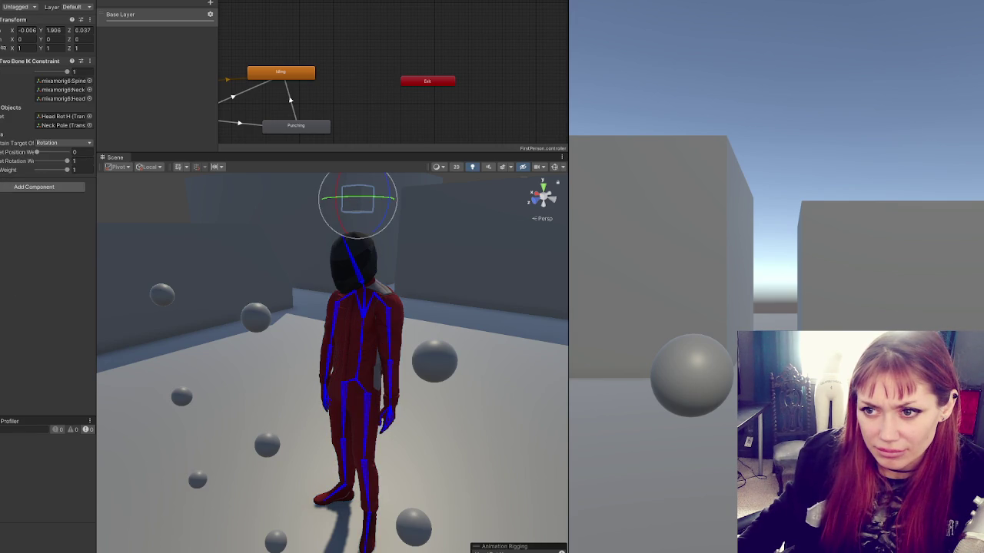
{"action": "key", "text": "ctrl+z"}
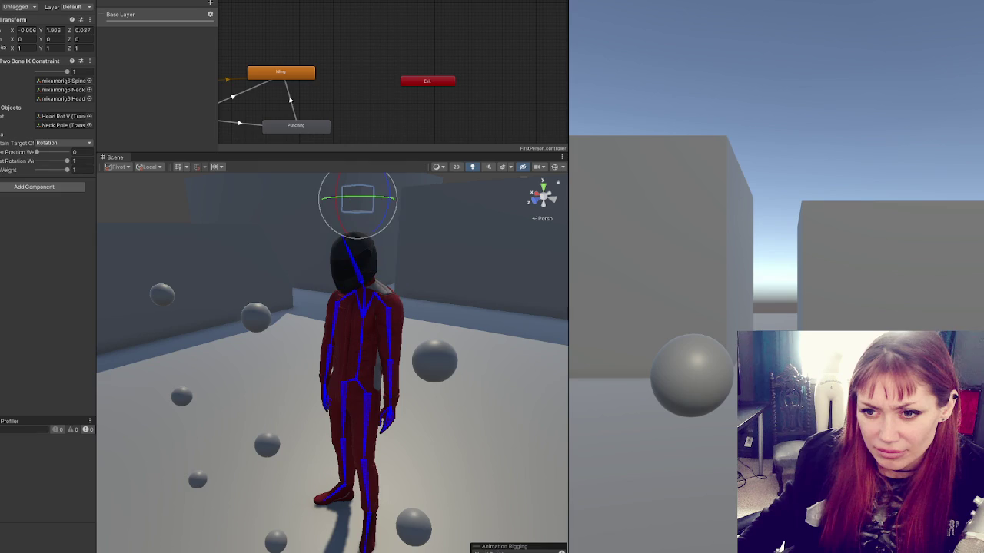
- Remove the head's Two Bone IK constraint twice, undoing each removal to restore it
{"action": "right_click", "coordinate": [51, 63]}
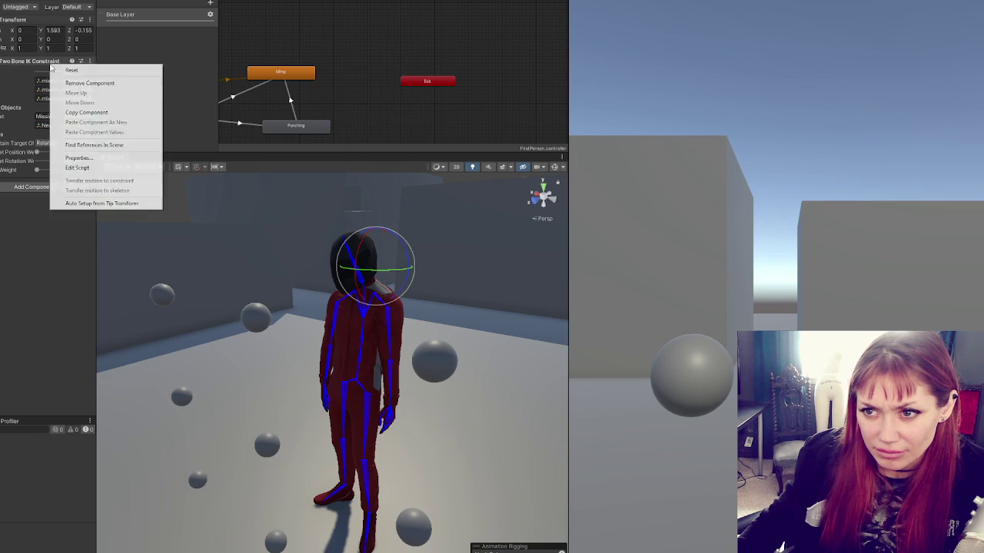
{"action": "left_click", "coordinate": [68, 82]}
{"action": "key", "text": "ctrl+z"}
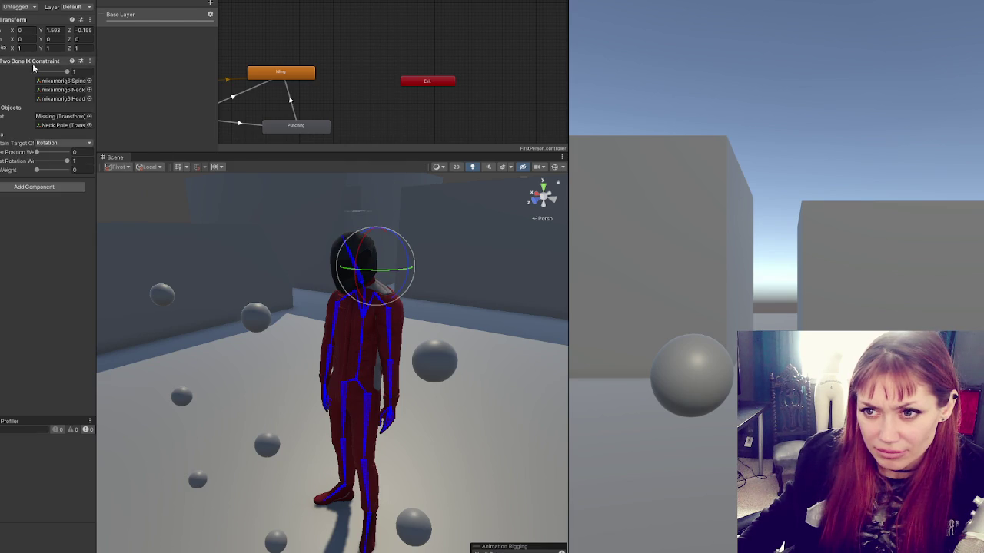
{"action": "right_click", "coordinate": [34, 59]}
{"action": "left_click", "coordinate": [61, 73]}
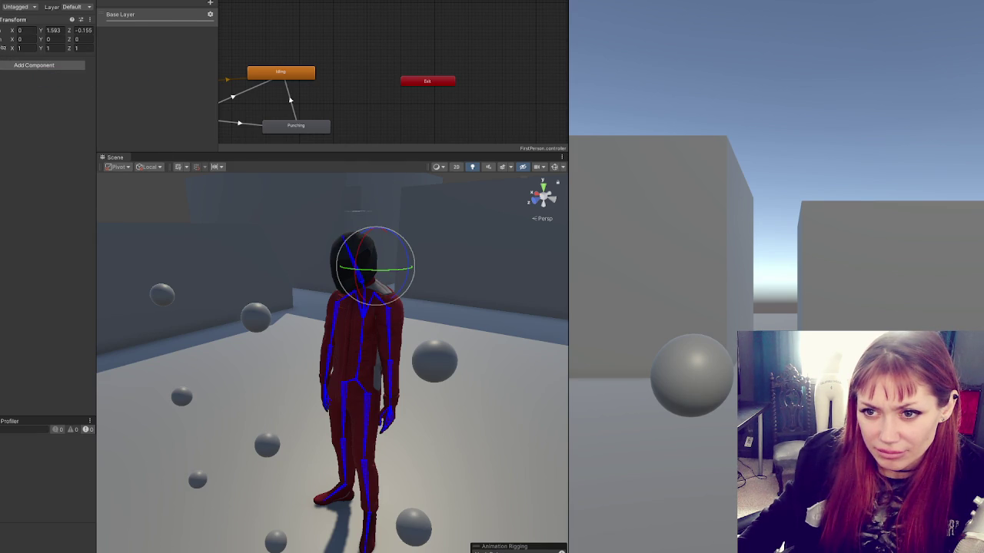
{"action": "key", "text": "ctrl+z"}
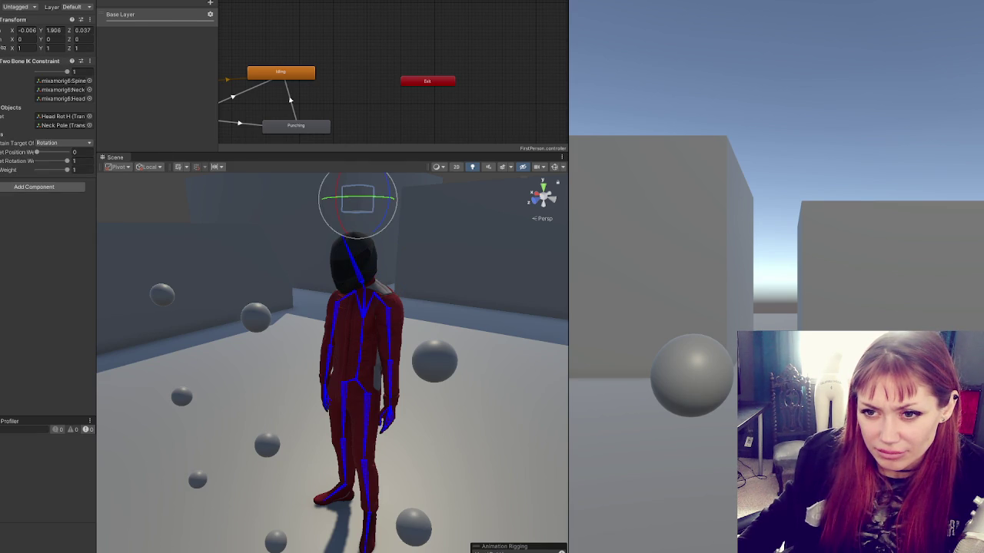
- Keep the constraint target on Head Rot H, select the player, and enter play mode
{"action": "left_click", "coordinate": [357, 198]}
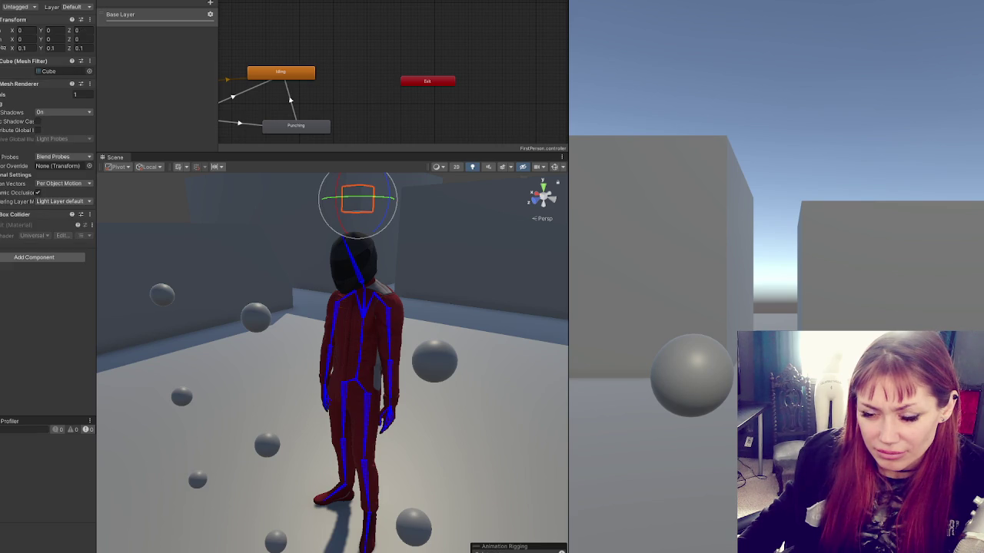
{"action": "key", "text": "ctrl+z"}
{"action": "key", "text": "ctrl+z"}
{"action": "key", "text": "ctrl+z"}
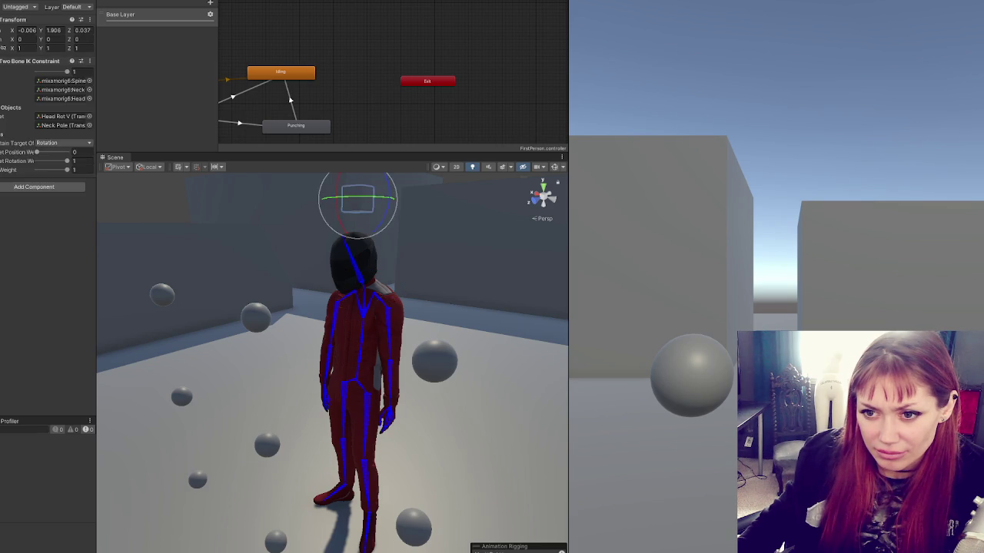
{"action": "key", "text": "ctrl+z"}
{"action": "key", "text": "ctrl+y"}
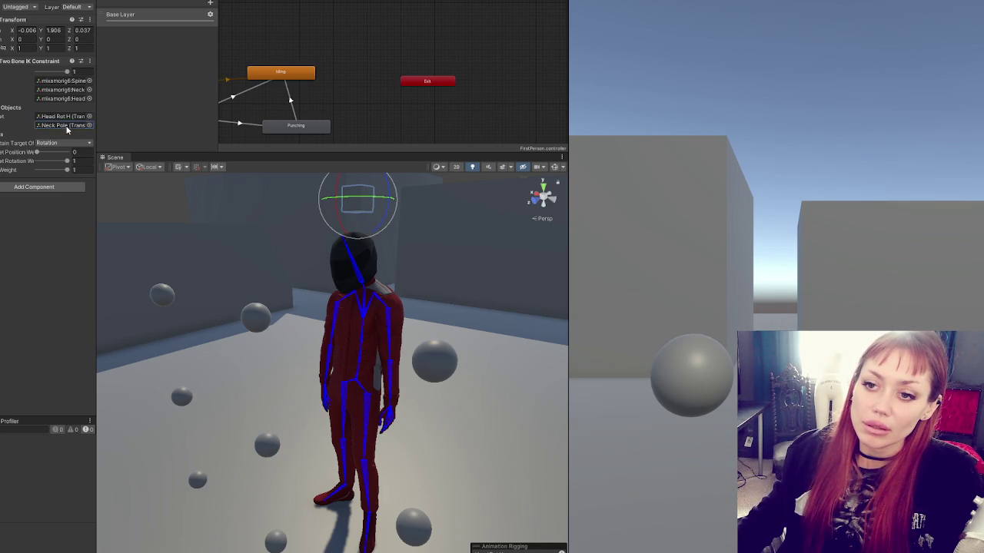
{"action": "left_click", "coordinate": [2, 107]}
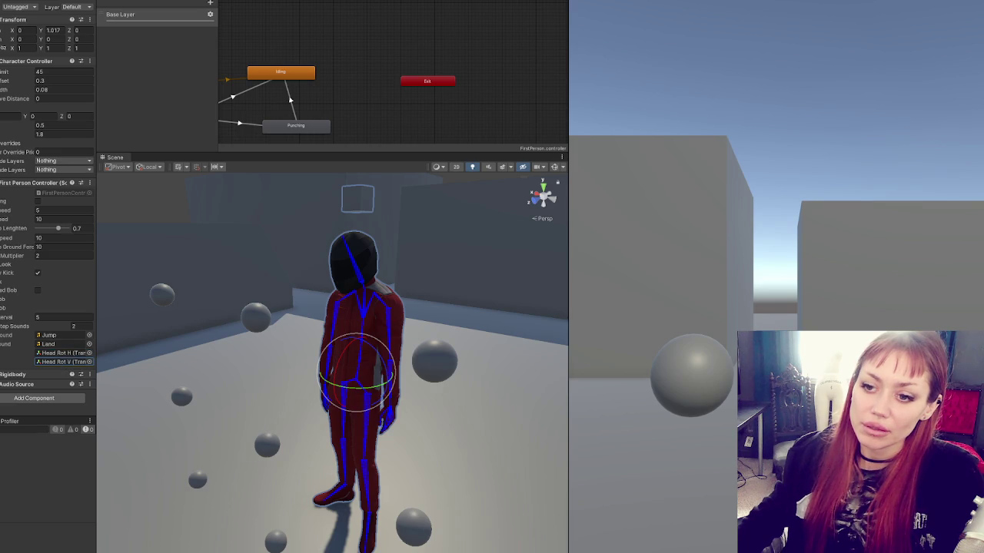
{"action": "key", "text": "ctrl+p"}
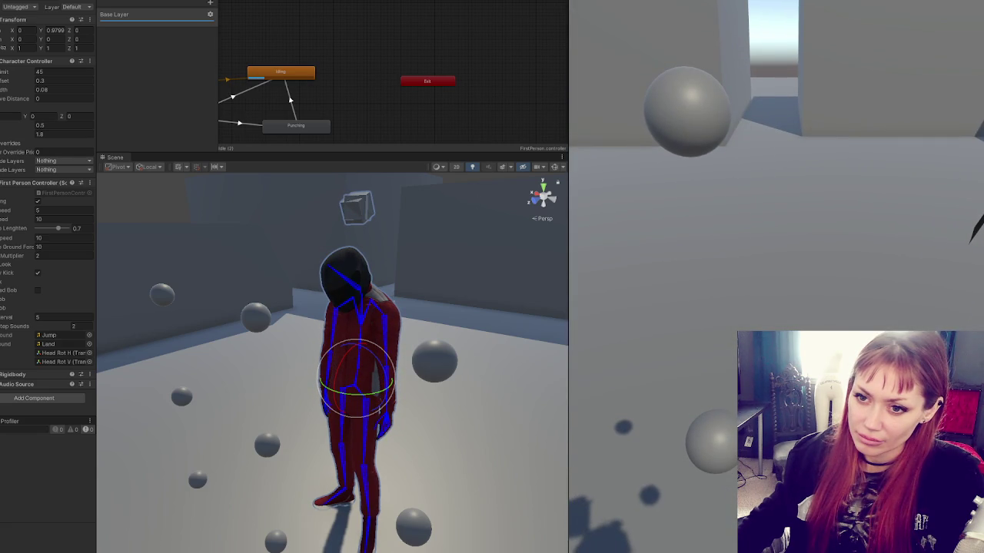
- While playing, drag the Rig weight down to 0, then back up to about 0.51
{"action": "left_click_drag", "start_coordinate": [68, 77], "coordinate": [36, 76]}
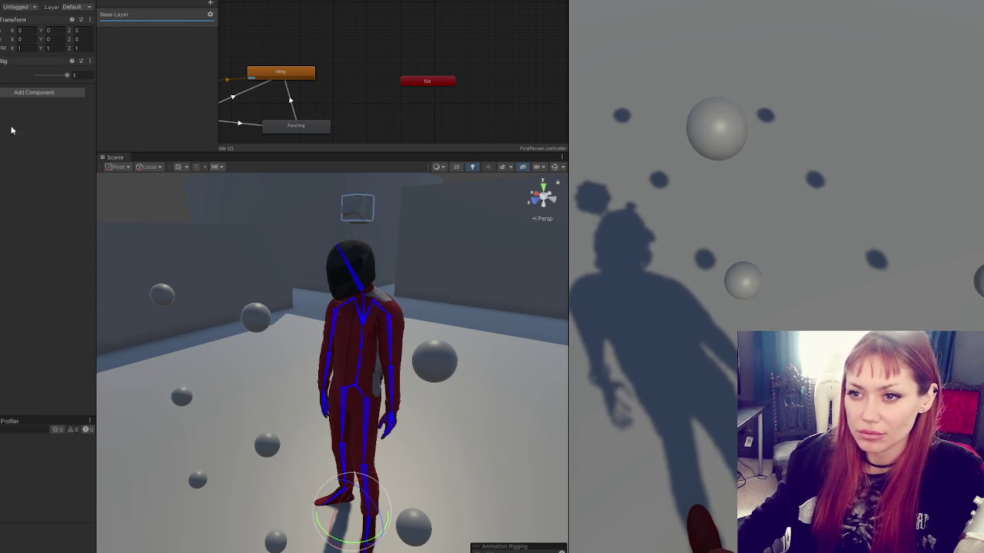
{"action": "left_click_drag", "start_coordinate": [48, 77], "coordinate": [52, 75]}
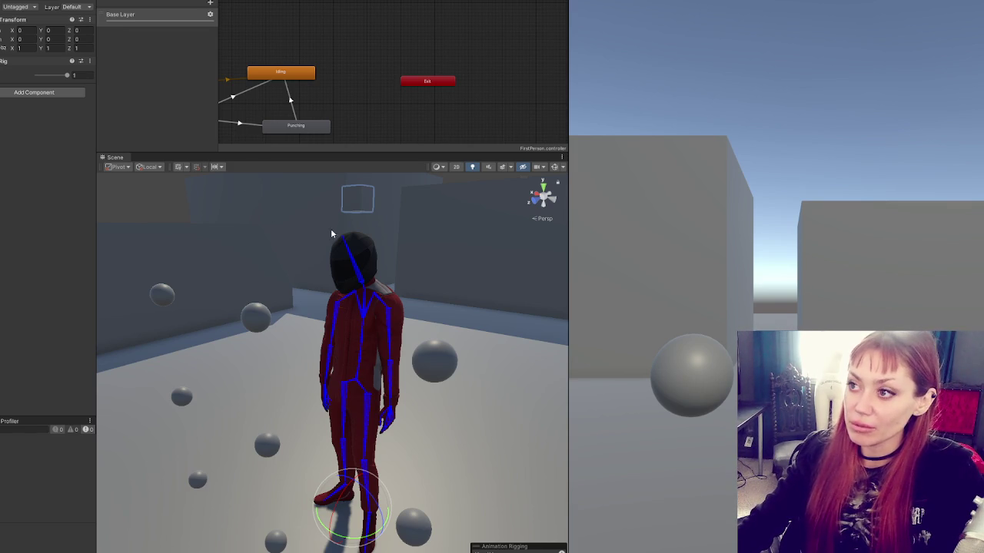
- Select the head target cube, step back to its Two Bone IK constraint, then select Rig
{"action": "left_click", "coordinate": [354, 198]}
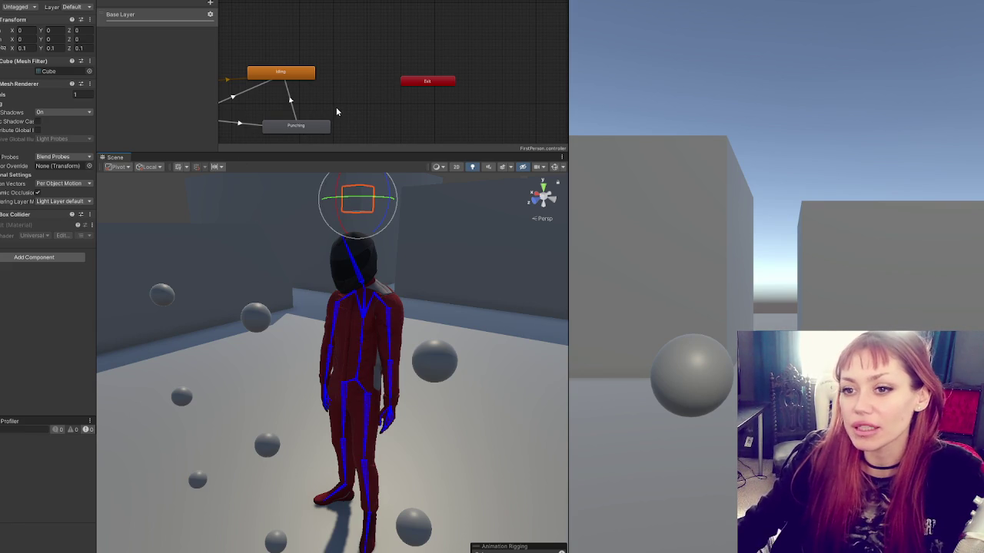
{"action": "key", "text": "Down"}
{"action": "key", "text": "Up"}
{"action": "key", "text": "Down"}
{"action": "key", "text": "Down"}
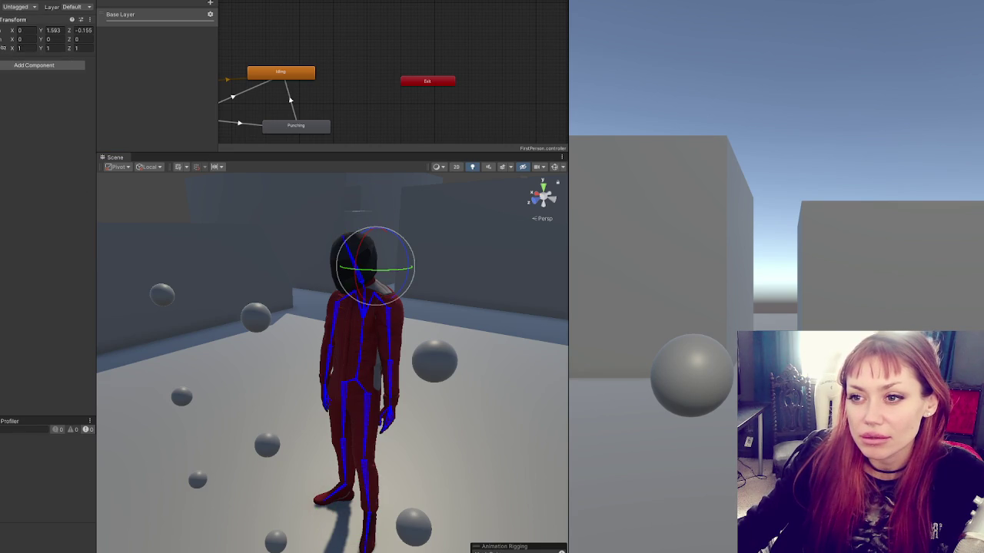
{"action": "key", "text": "Down"}
{"action": "key", "text": "Up"}
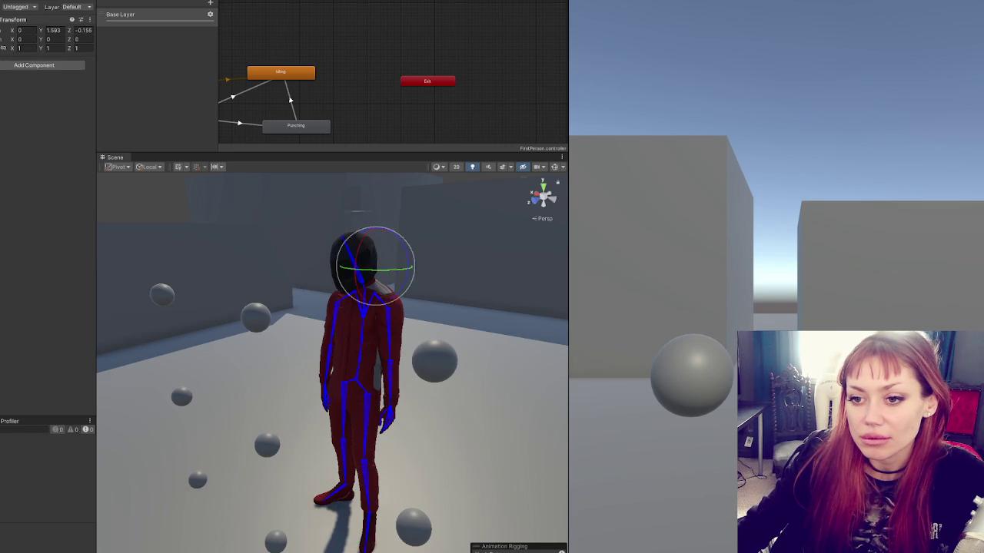
{"action": "key", "text": "Down"}
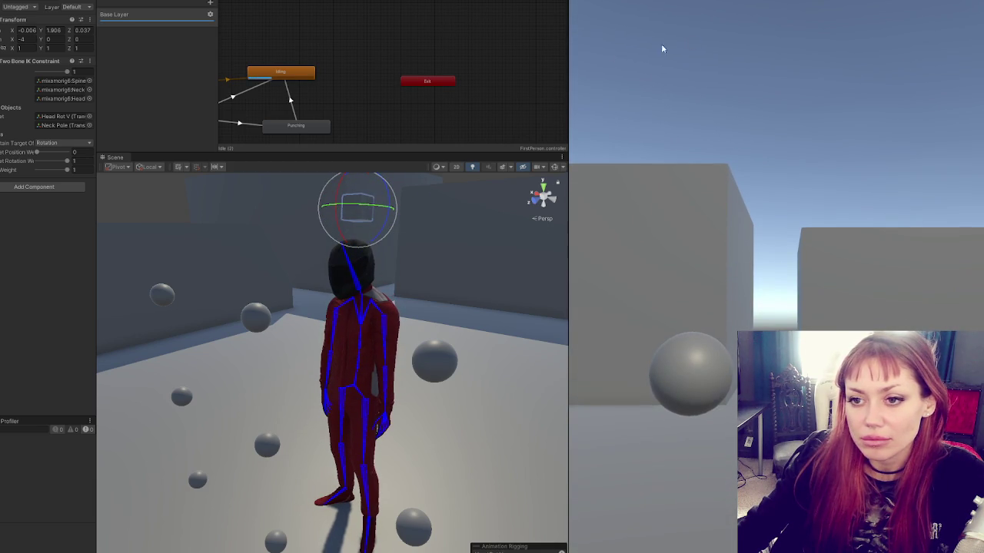
{"action": "left_click", "coordinate": [102, 114]}
- Lower the Rig weight to about 0.57, exit play mode, and restore Rig weight to 1
{"action": "left_click_drag", "start_coordinate": [67, 75], "coordinate": [54, 74]}
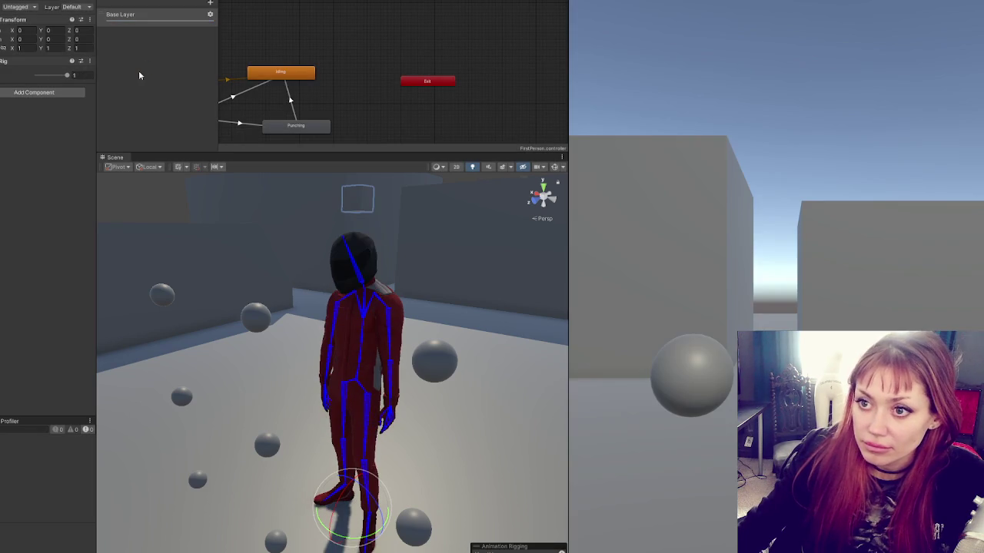
{"action": "double_click", "coordinate": [81, 74]}
{"action": "type", "text": "1"}
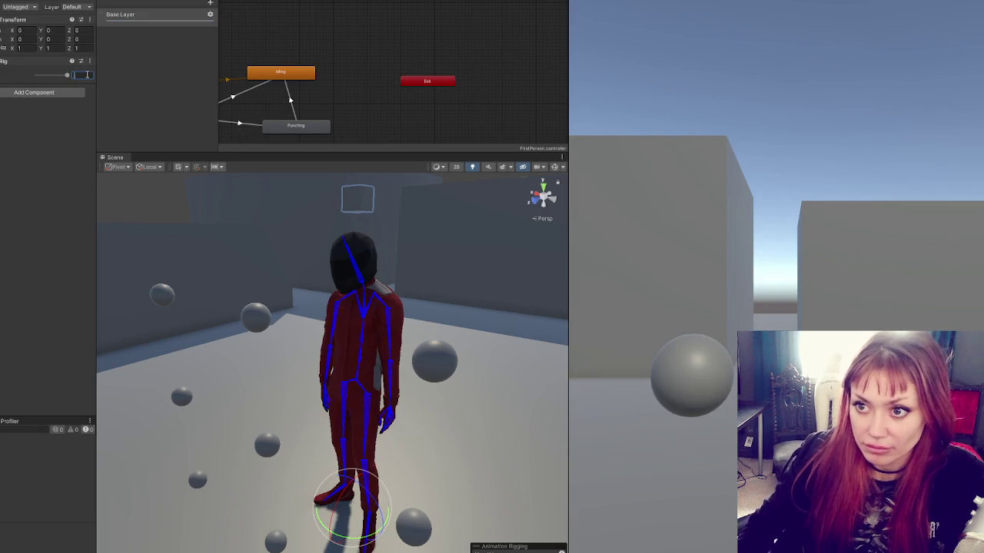
{"action": "key", "text": "ctrl+p"}
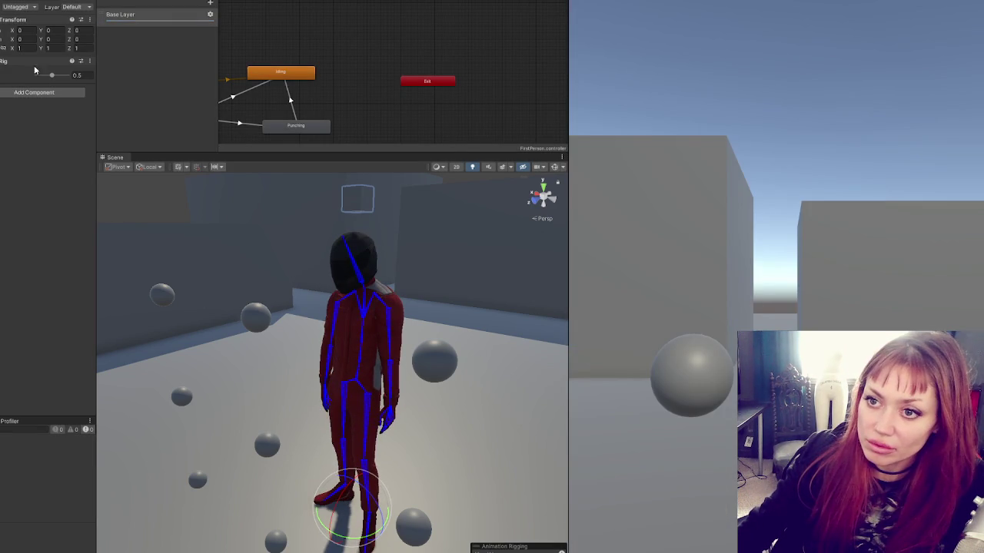
{"action": "left_click_drag", "start_coordinate": [52, 75], "coordinate": [76, 75]}
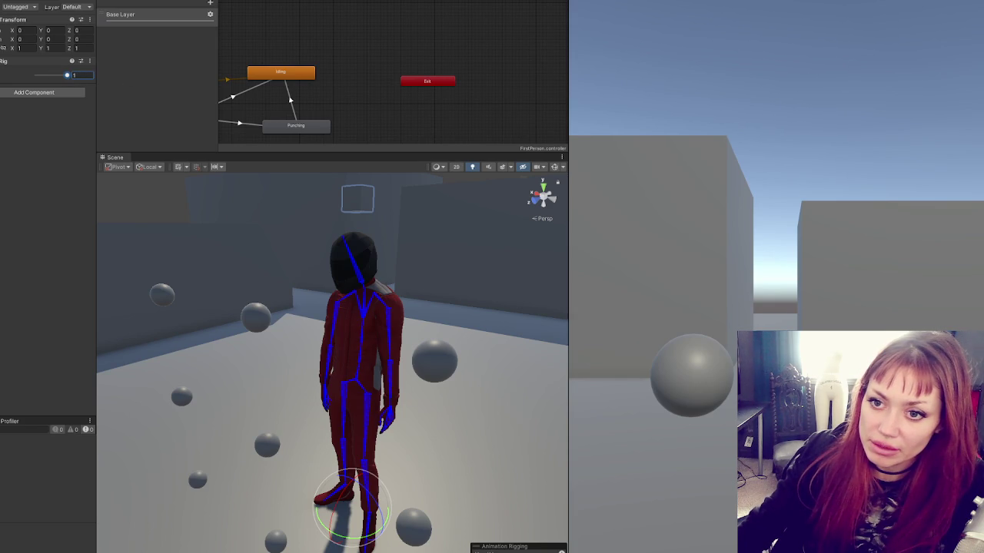
{"action": "key", "text": "Return"}
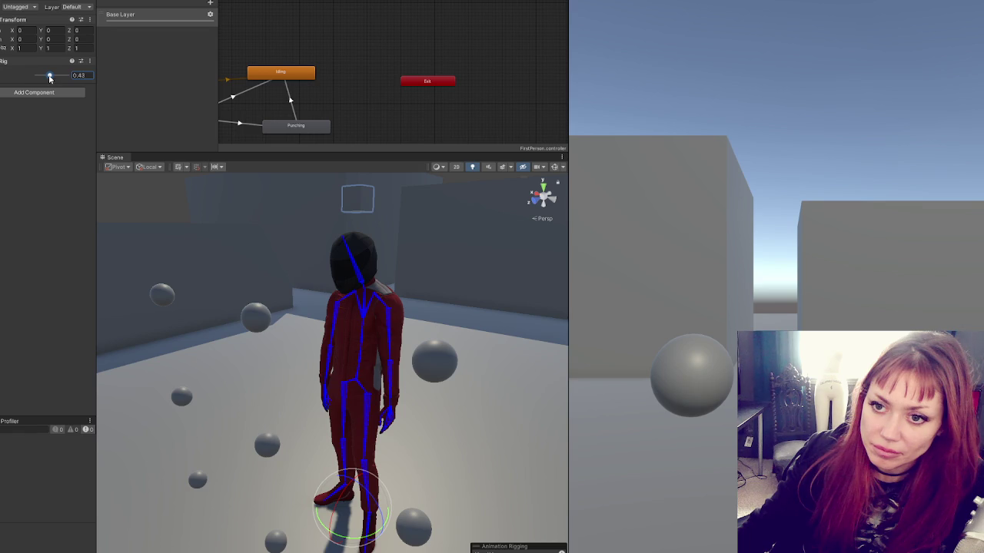
- Set the head Two Bone IK constraint weight to 0.5, keep Rig at 1, and select the player
{"action": "left_click", "coordinate": [81, 71]}
{"action": "type", "text": ".5"}
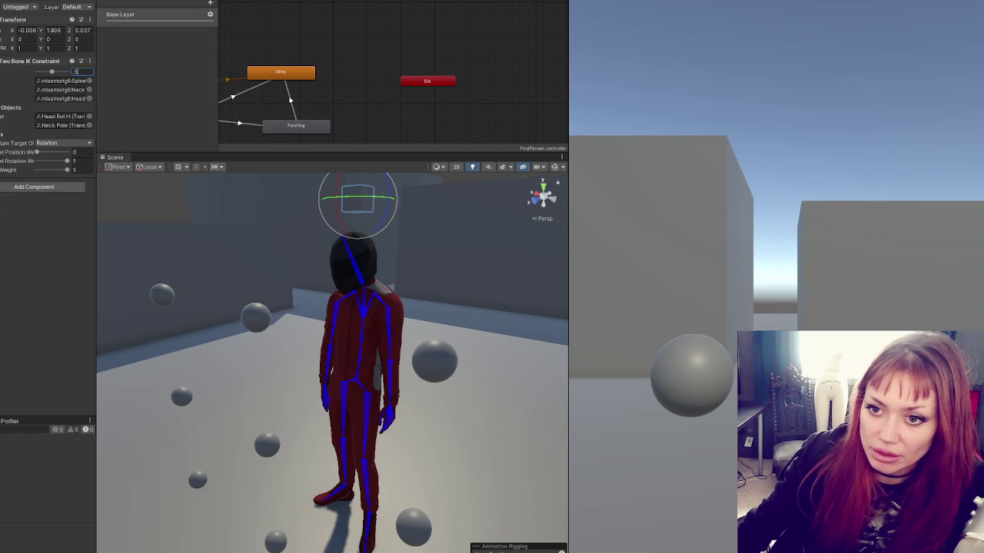
{"action": "left_click", "coordinate": [81, 76]}
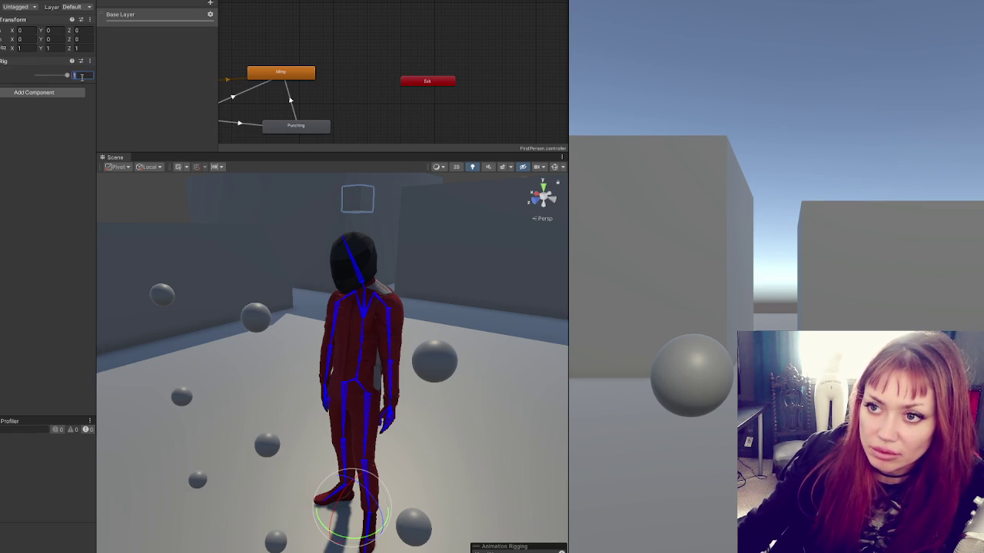
{"action": "key", "text": "Return"}
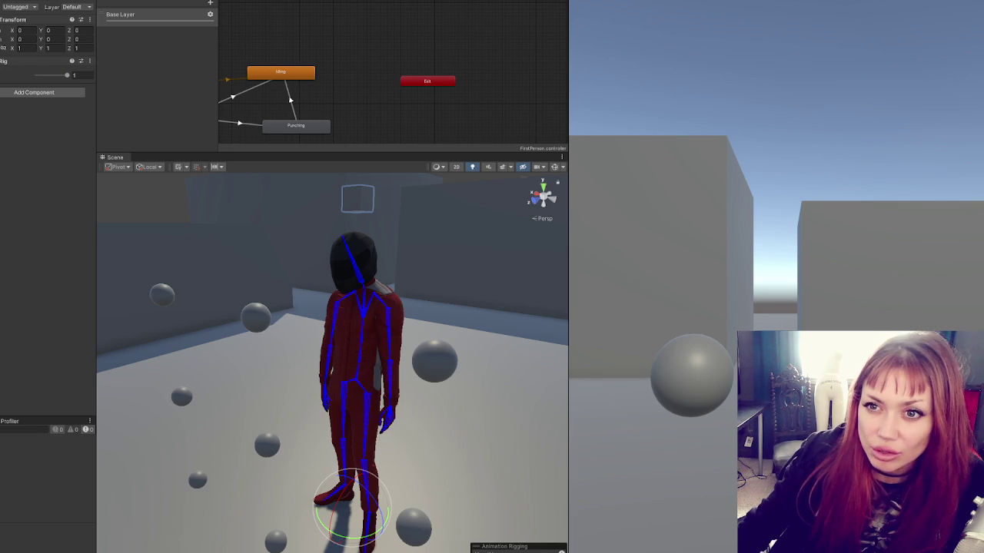
{"action": "left_click", "coordinate": [358, 362]}
{"action": "left_click", "coordinate": [30, 61]}
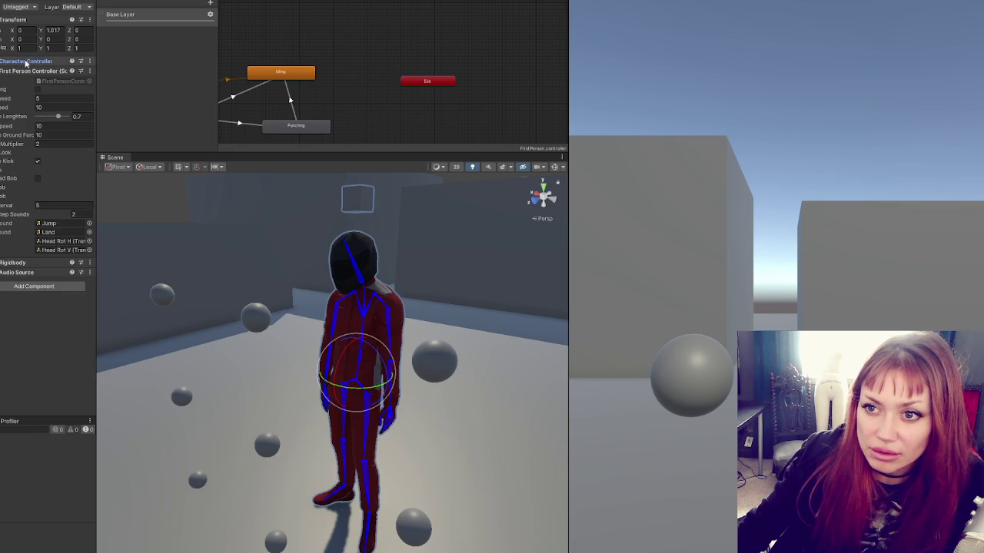
{"action": "left_click", "coordinate": [31, 71]}
{"action": "left_click", "coordinate": [357, 198]}
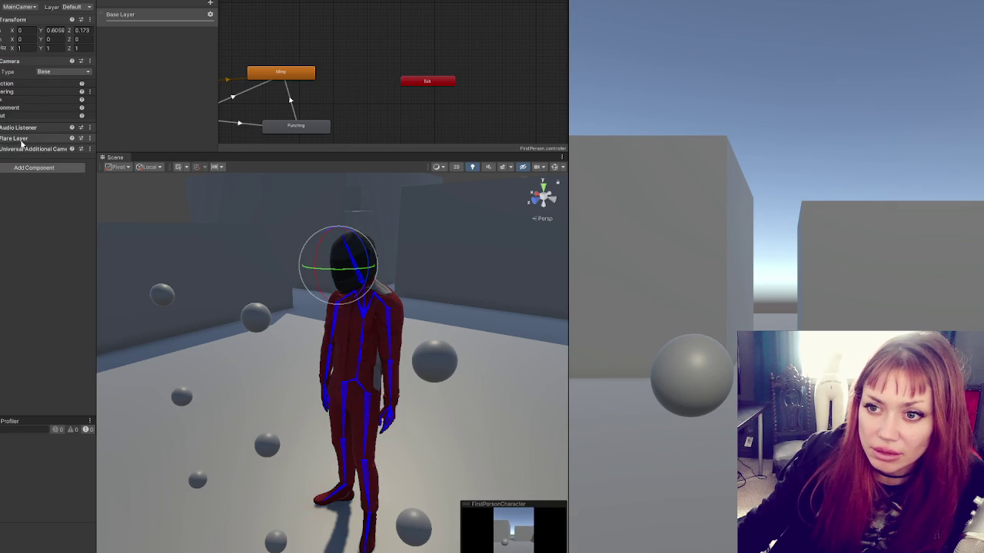
{"action": "left_click", "coordinate": [358, 361]}
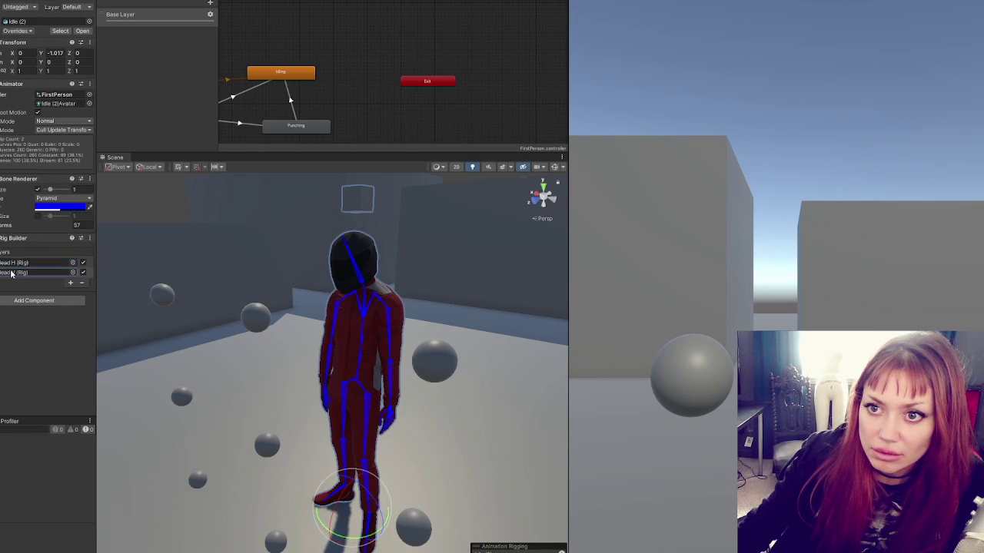
{"action": "left_click_drag", "start_coordinate": [11, 273], "coordinate": [11, 262]}
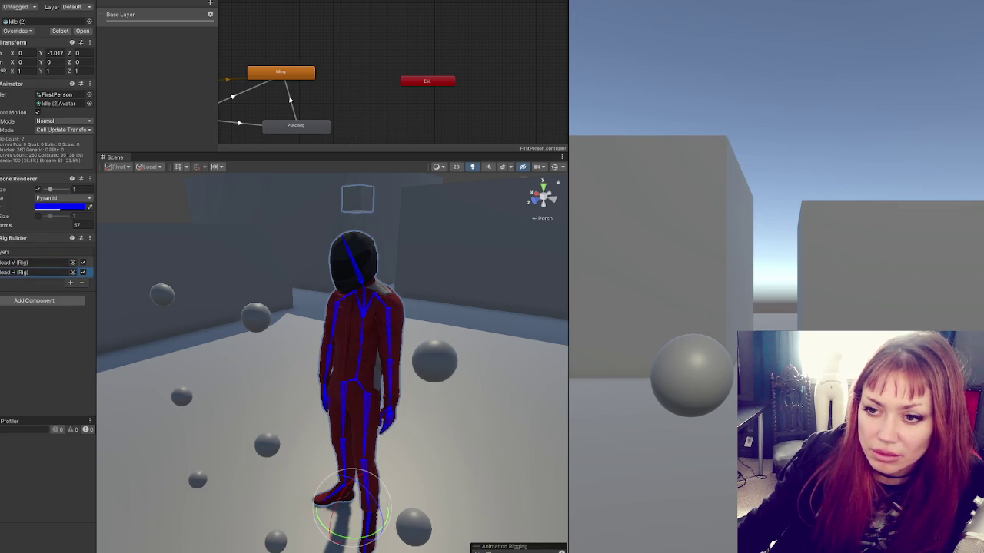
{"action": "key", "text": "ctrl+p"}
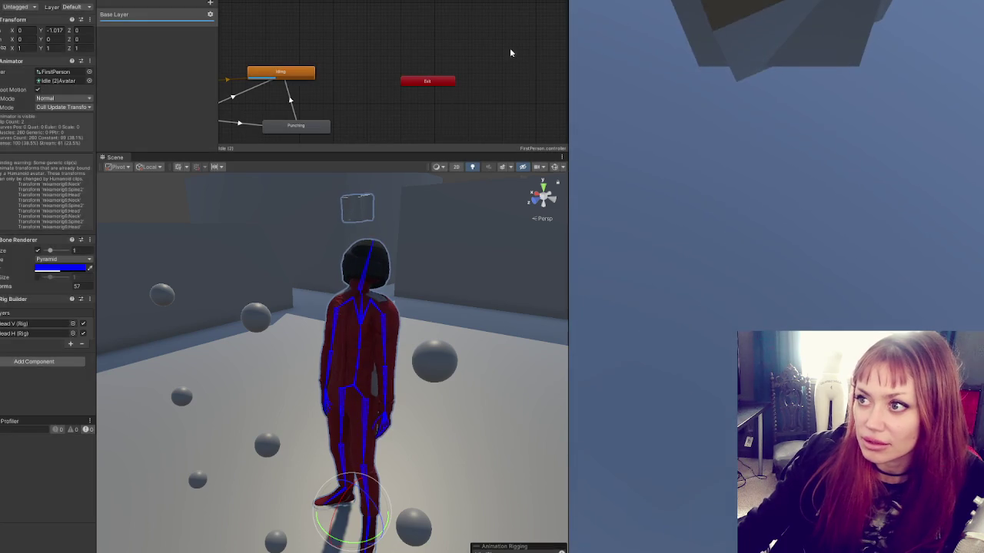
{"action": "key", "text": "alt+Tab"}
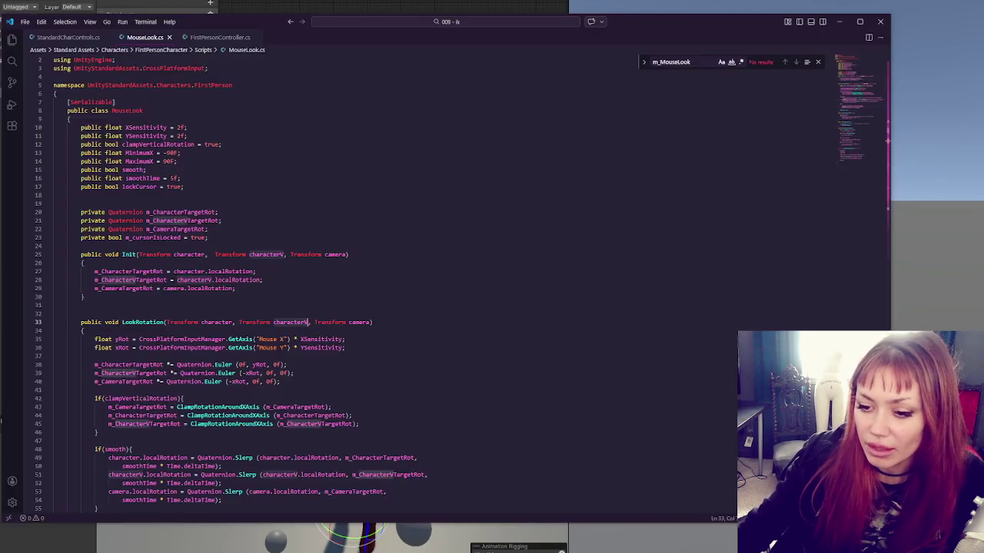
- Scroll MouseLook.cs down to LookRotation and highlight every use of yRot
{"action": "left_click", "coordinate": [569, 203]}
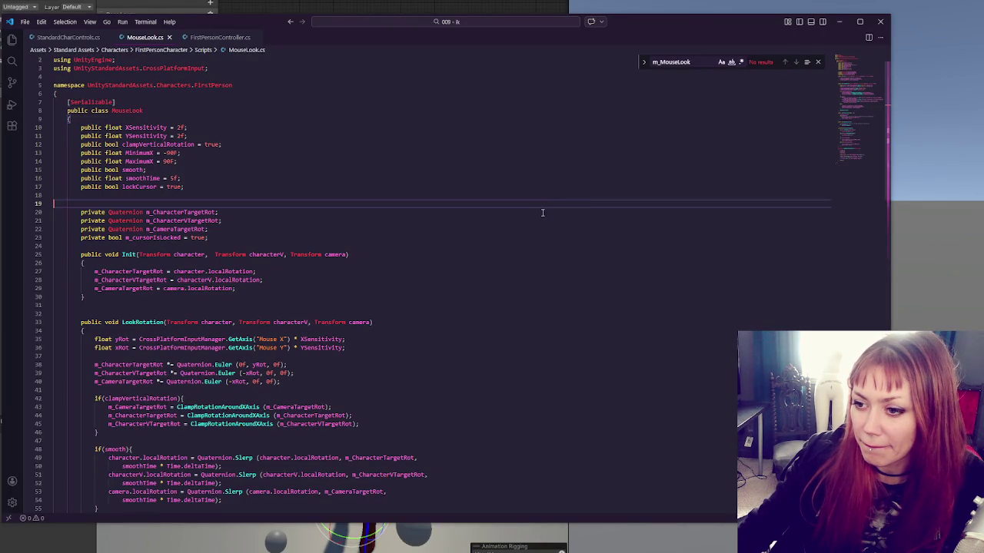
{"action": "scroll", "coordinate": [542, 213], "scroll_direction": "down", "scroll_amount": 3}
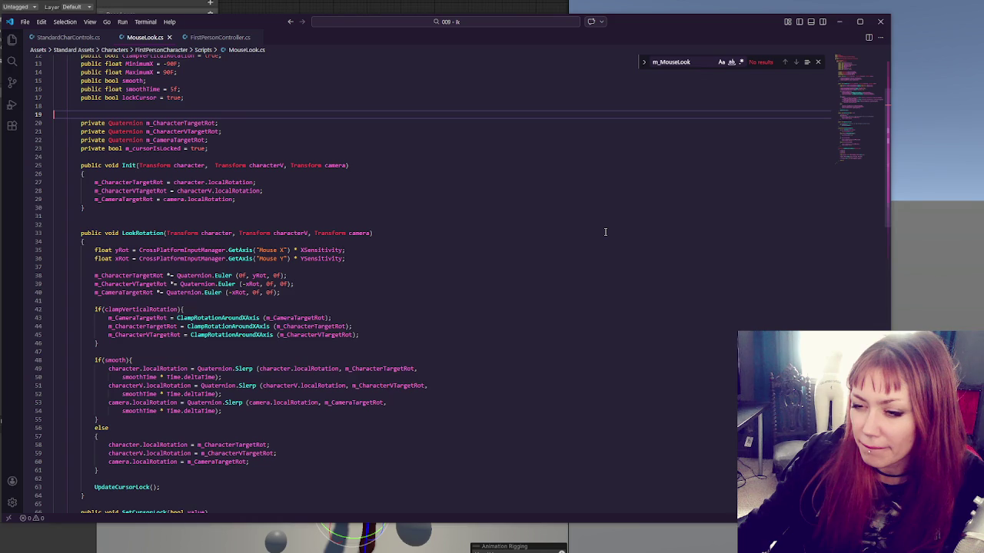
{"action": "left_click", "coordinate": [264, 275]}
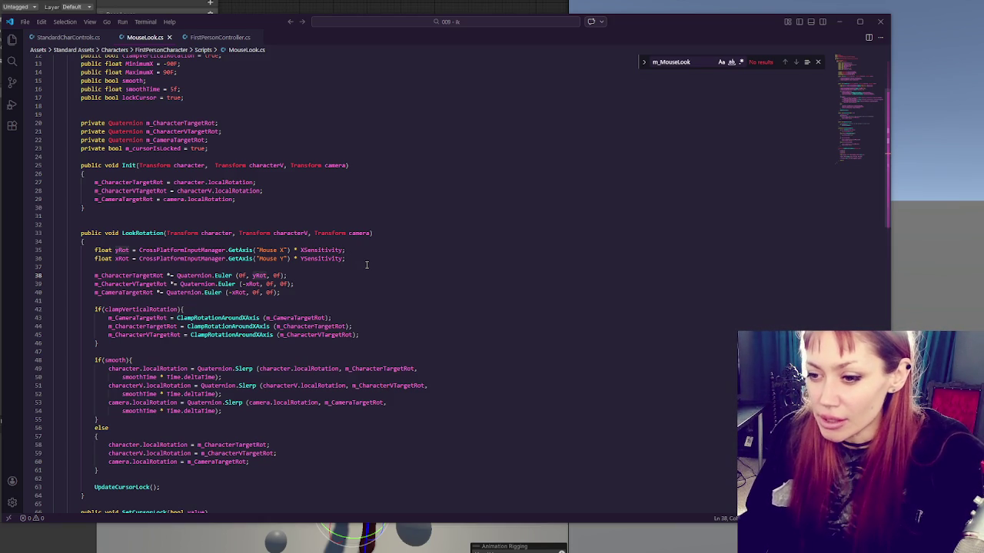
- Comment out the m_CameraTargetRot initialisation, Euler, clamp and camera Slerp lines in MouseLook.cs
{"action": "key", "text": "Down"}
{"action": "key", "text": "Down"}
{"action": "key", "text": "Down"}
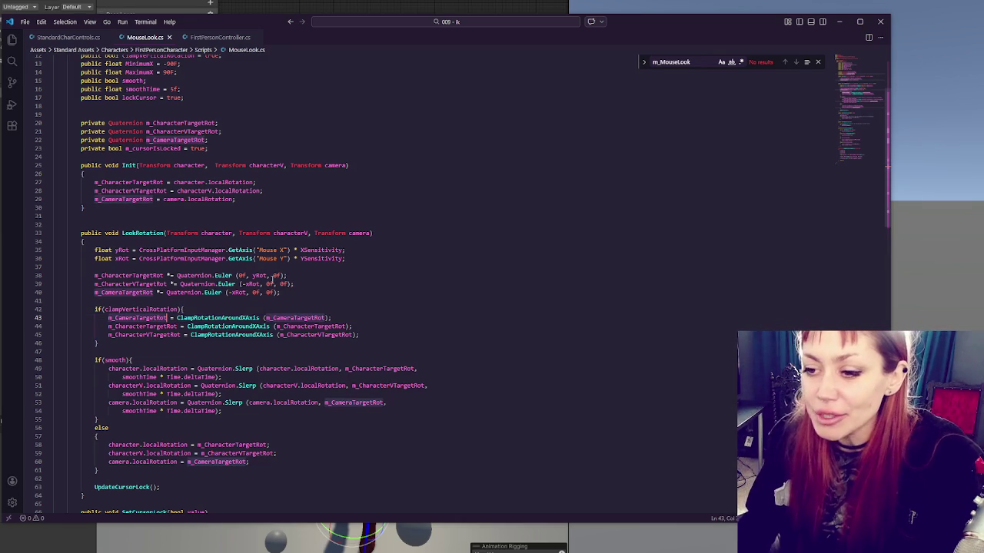
{"action": "left_click", "coordinate": [314, 292]}
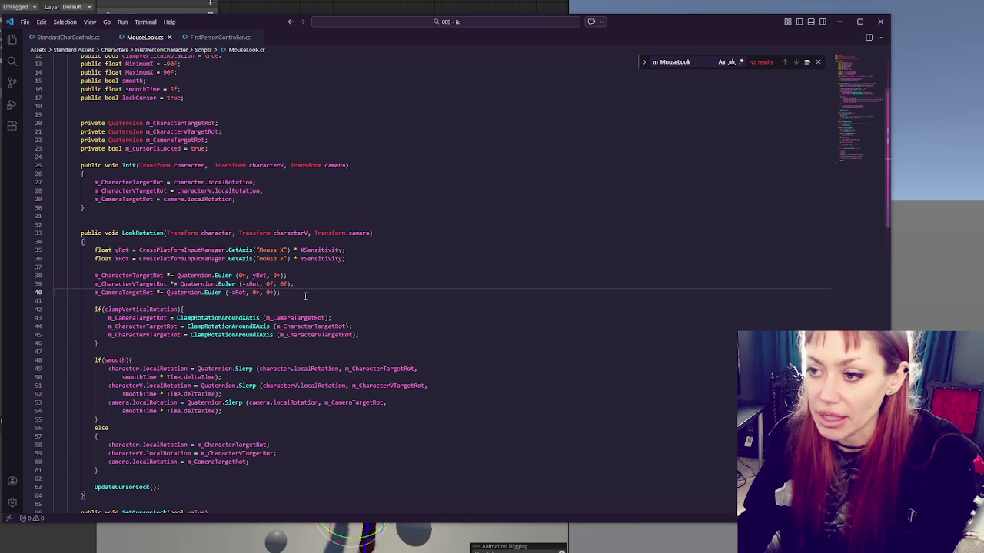
{"action": "key", "text": "ctrl+slash"}
{"action": "left_click", "coordinate": [265, 199]}
{"action": "key", "text": "ctrl+slash"}
{"action": "left_click", "coordinate": [385, 336]}
{"action": "left_click", "coordinate": [382, 320]}
{"action": "key", "text": "ctrl+slash"}
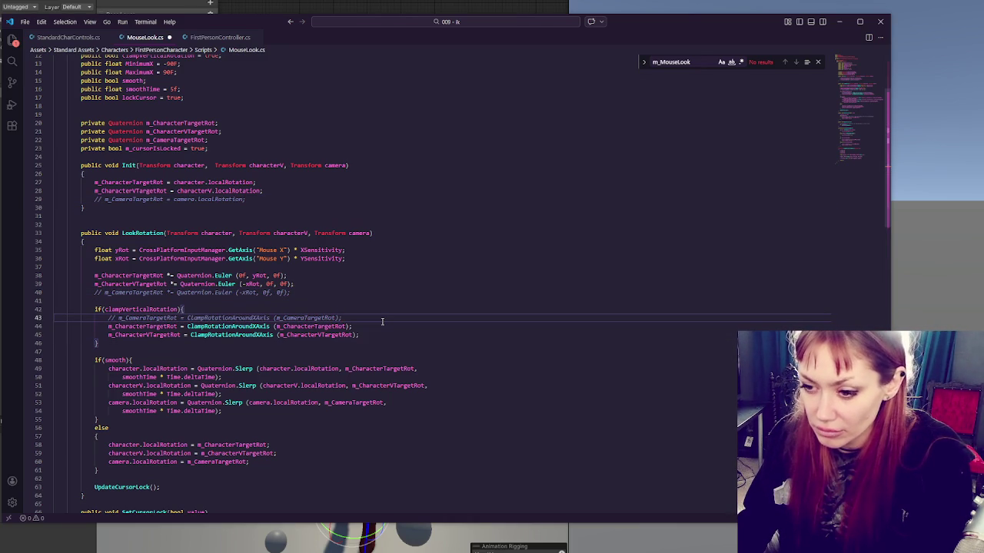
{"action": "left_click_drag", "start_coordinate": [415, 411], "coordinate": [410, 402]}
{"action": "key", "text": "ctrl+slash"}
- Check the else branch's camera.localRotation line, then return to Unity to recompile
{"action": "scroll", "coordinate": [413, 401], "scroll_direction": "down", "scroll_amount": 4}
{"action": "left_click", "coordinate": [338, 381]}
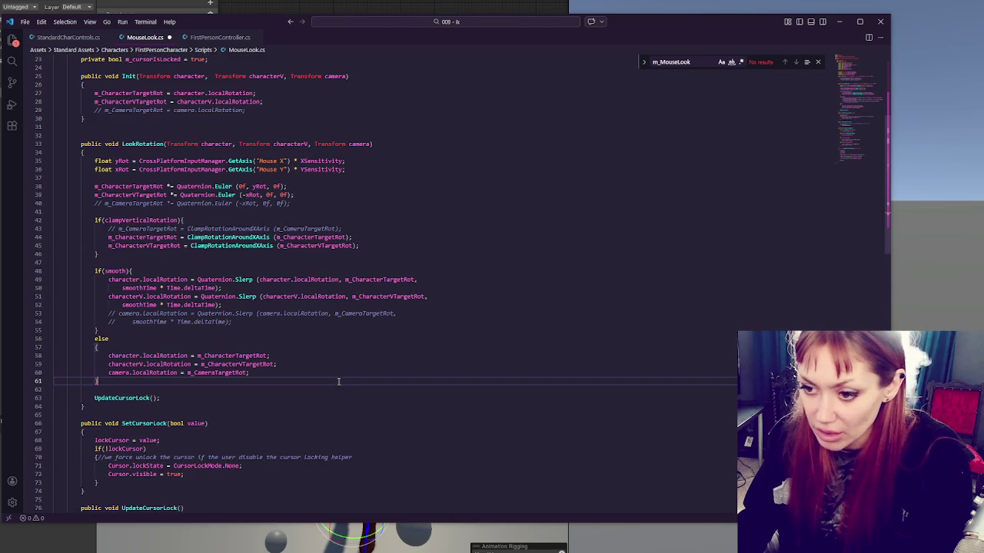
{"action": "left_click", "coordinate": [346, 374]}
{"action": "scroll", "coordinate": [363, 366], "scroll_direction": "down", "scroll_amount": 4}
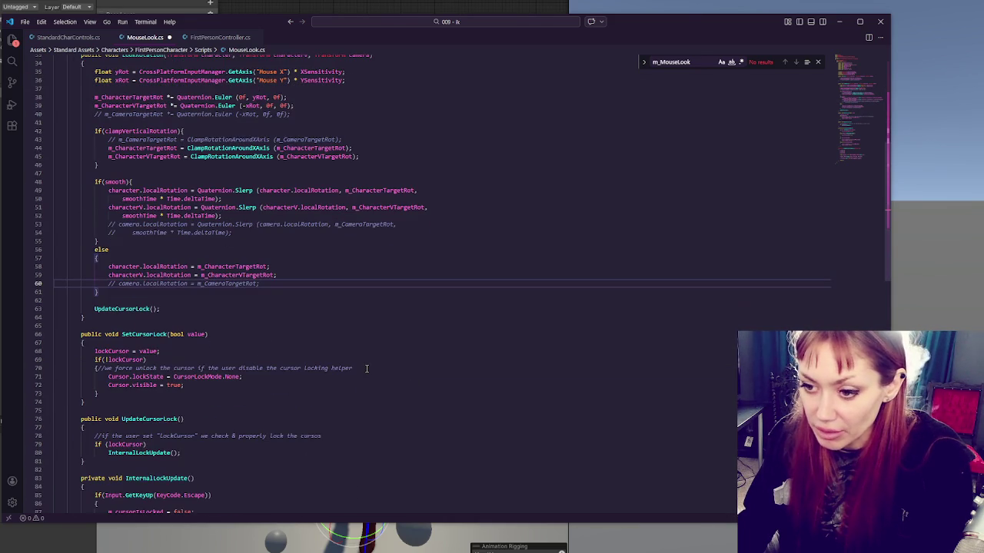
{"action": "scroll", "coordinate": [367, 369], "scroll_direction": "down", "scroll_amount": 5}
{"action": "scroll", "coordinate": [385, 374], "scroll_direction": "down", "scroll_amount": 10}
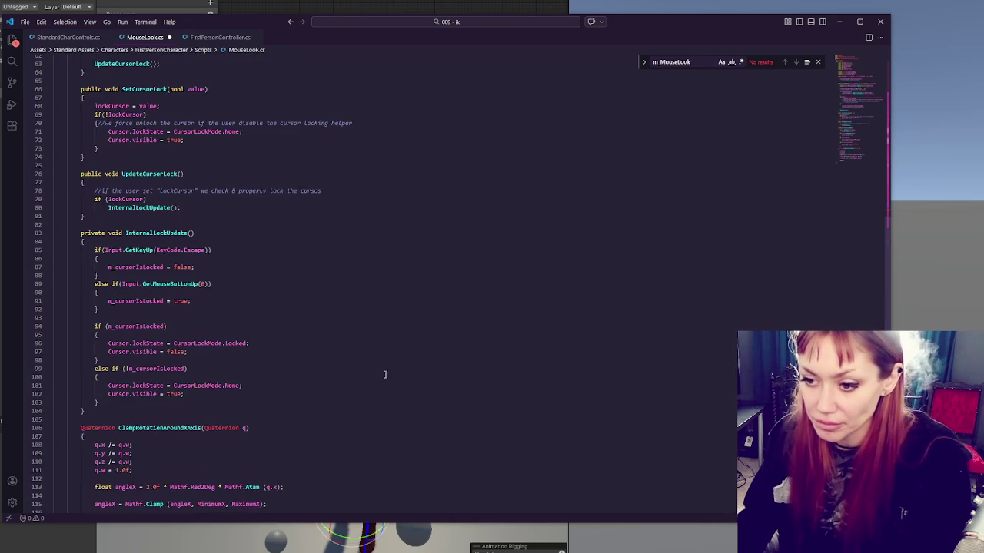
{"action": "scroll", "coordinate": [396, 375], "scroll_direction": "up", "scroll_amount": 20}
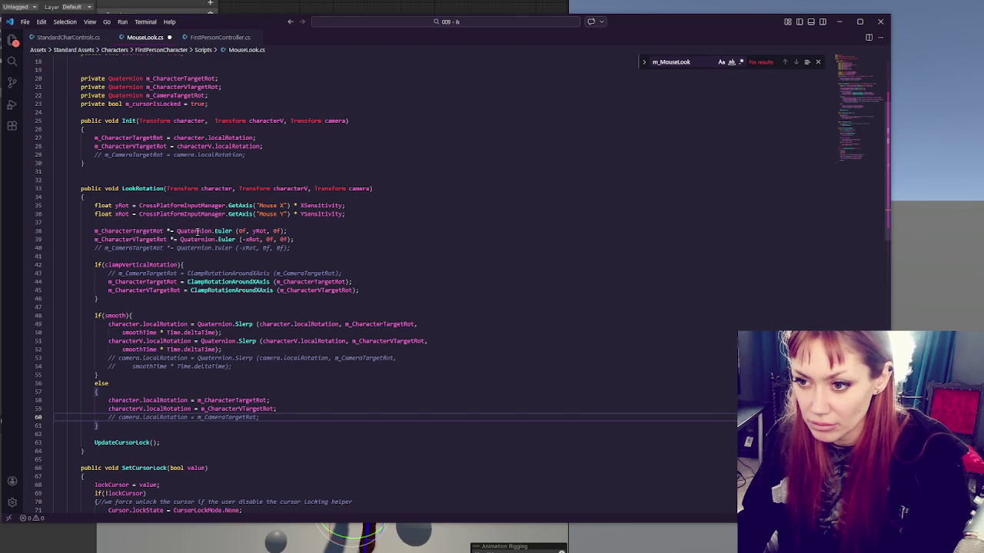
{"action": "scroll", "coordinate": [197, 231], "scroll_direction": "up", "scroll_amount": 5}
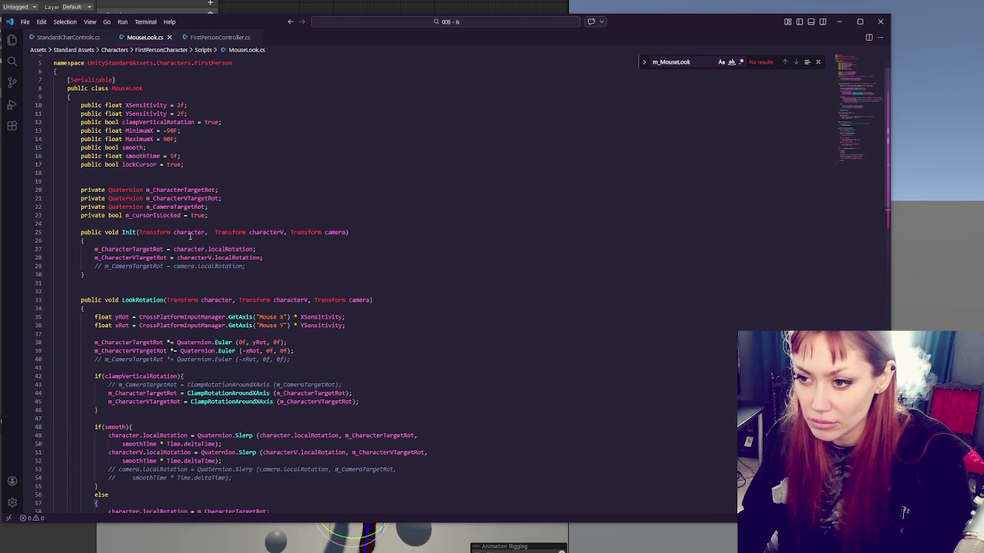
{"action": "key", "text": "alt+Tab"}
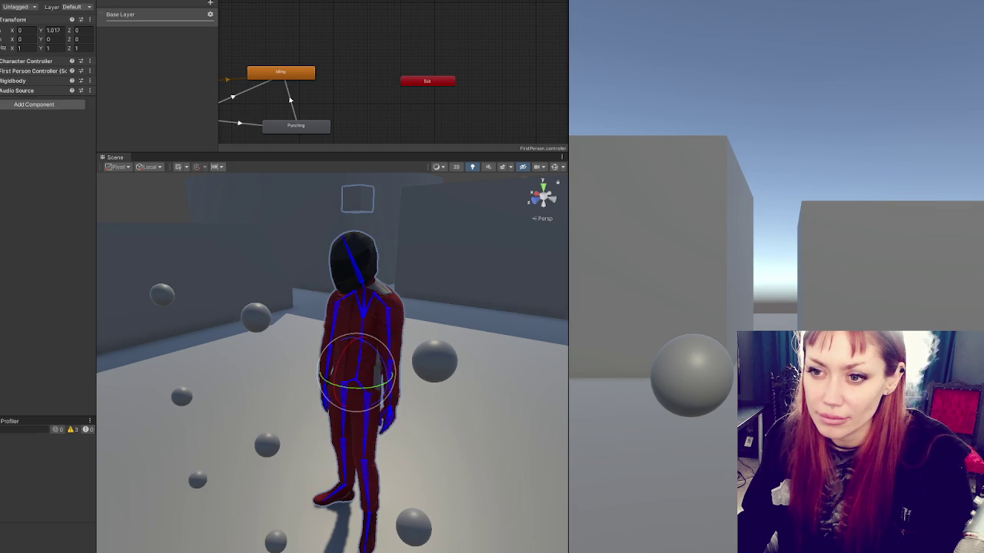
- Collapse the Character Controller and expand the First Person Controller settings
{"action": "left_click", "coordinate": [25, 61]}
{"action": "left_click", "coordinate": [25, 62]}
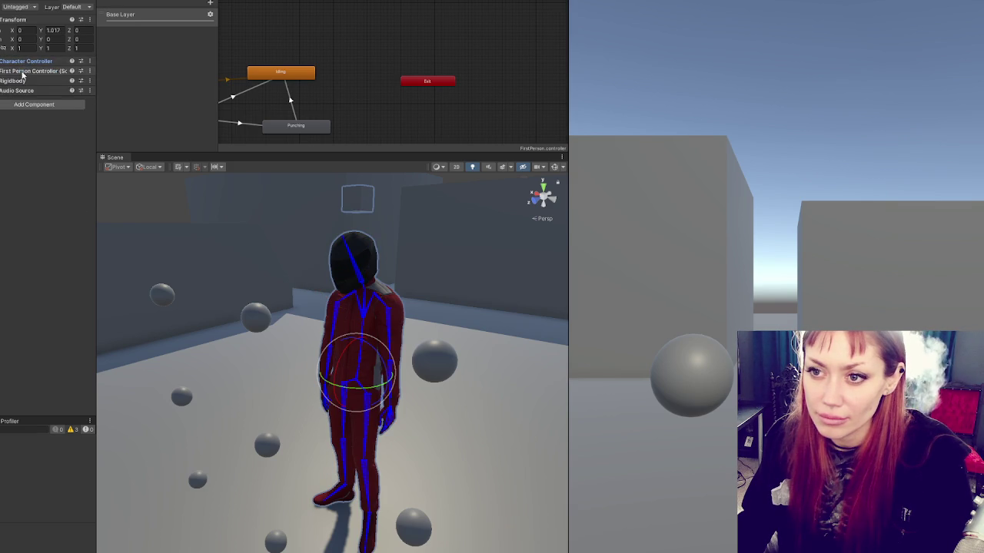
{"action": "left_click", "coordinate": [23, 72]}
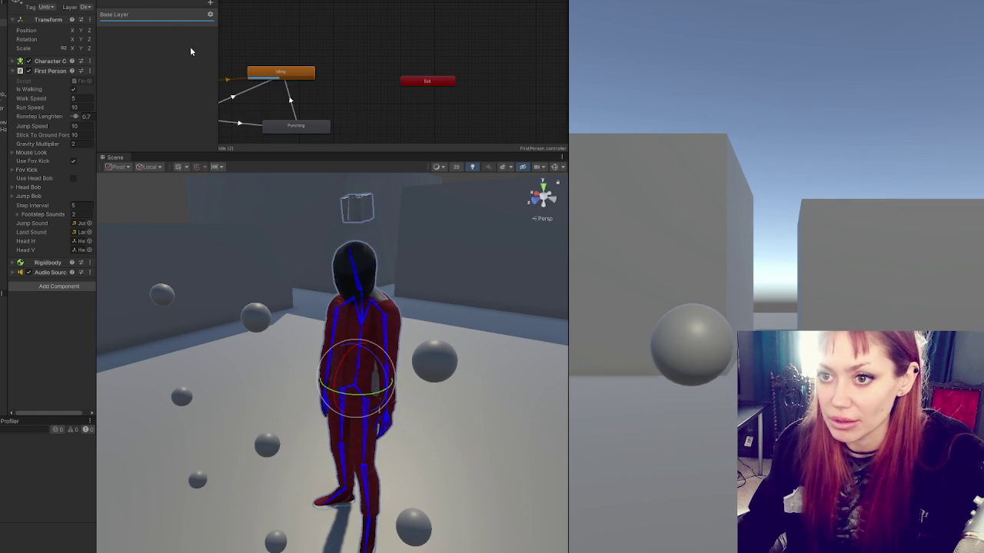
{"action": "key", "text": "alt+Tab"}
{"action": "key", "text": "alt+Tab"}
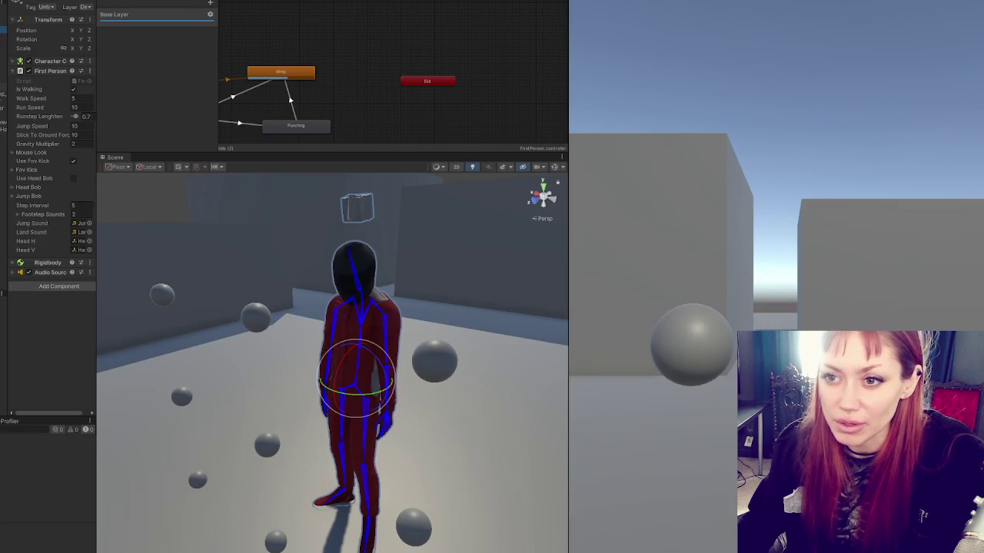
- Zero the child Camera's position and rotation, then set its Position Z to 0.23
{"action": "left_click", "coordinate": [4, 92]}
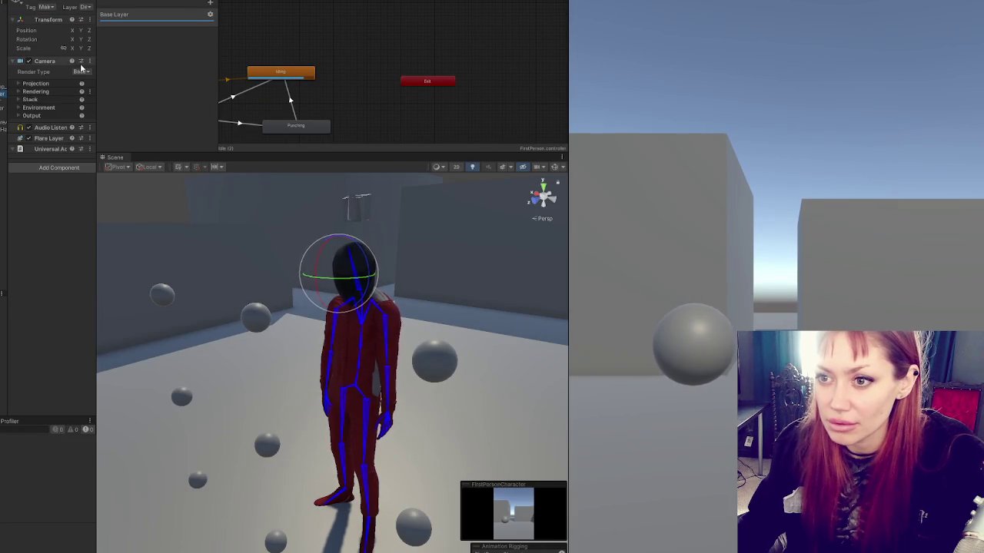
{"action": "left_click_drag", "start_coordinate": [96, 230], "coordinate": [200, 231]}
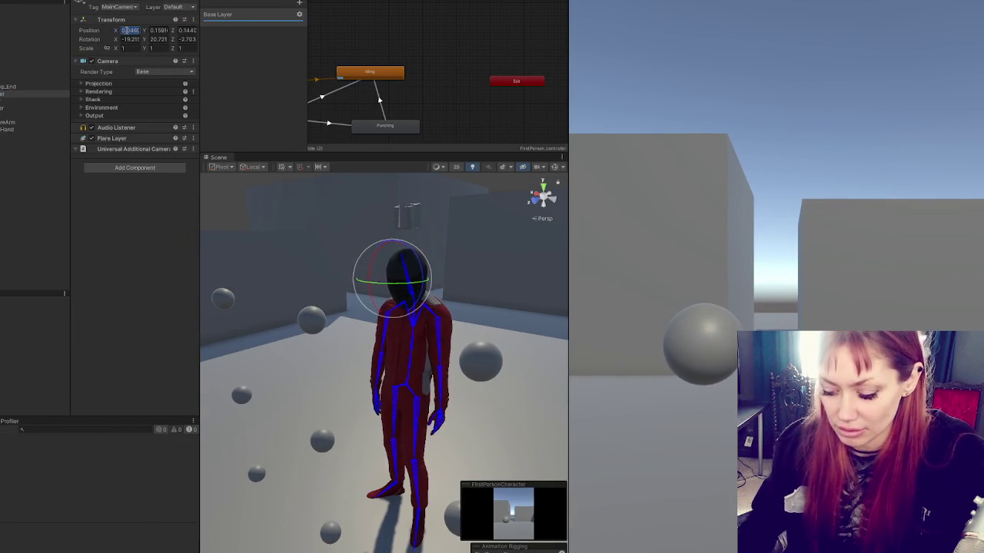
{"action": "type", "text": "0\t0\t0\t0\t0\t0"}
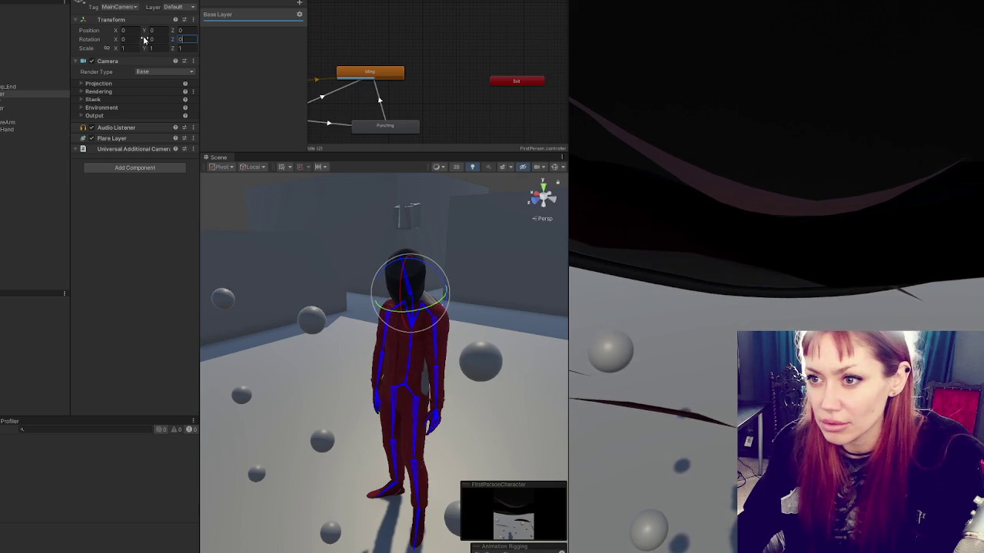
{"action": "left_click", "coordinate": [179, 30]}
{"action": "type", "text": "0.03"}
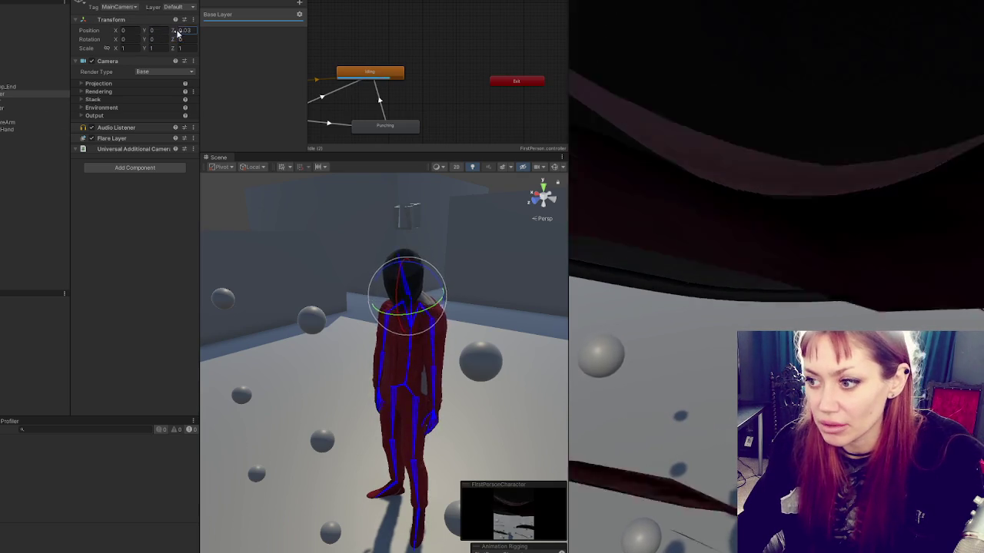
{"action": "key", "text": "BackSpace"}
{"action": "key", "text": "BackSpace"}
{"action": "type", "text": "19"}
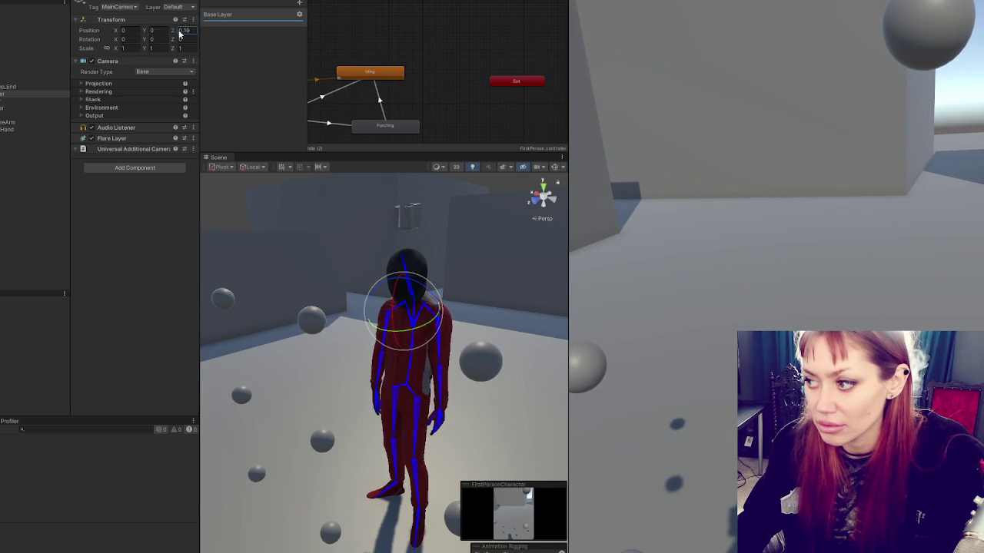
{"action": "key", "text": "BackSpace"}
{"action": "key", "text": "BackSpace"}
{"action": "type", "text": "23"}
- Raise the camera to eye height at Position Y 0.132
{"action": "left_click_drag", "start_coordinate": [283, 184], "coordinate": [376, 192]}
{"action": "left_click", "coordinate": [552, 167]}
{"action": "left_click", "coordinate": [553, 168]}
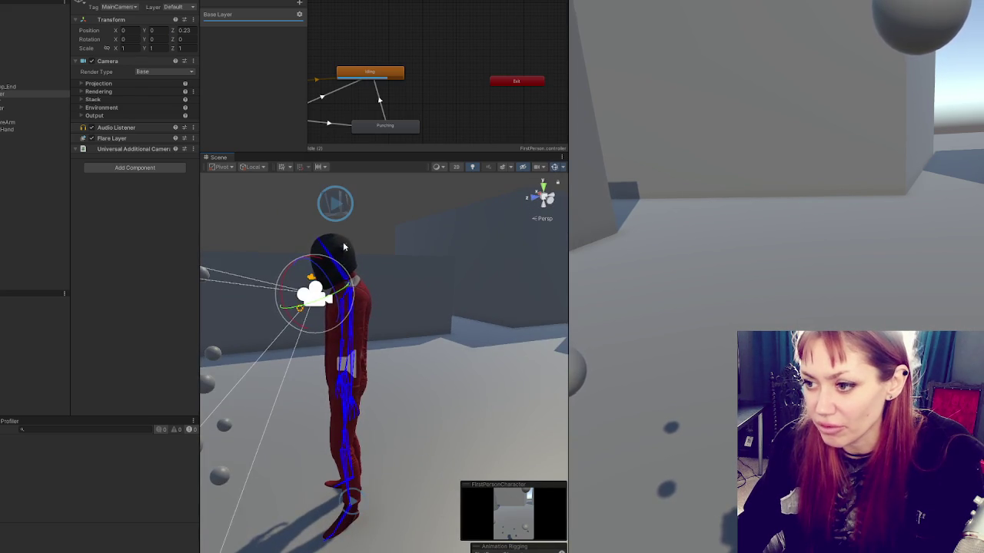
{"action": "left_click_drag", "start_coordinate": [297, 262], "coordinate": [298, 233]}
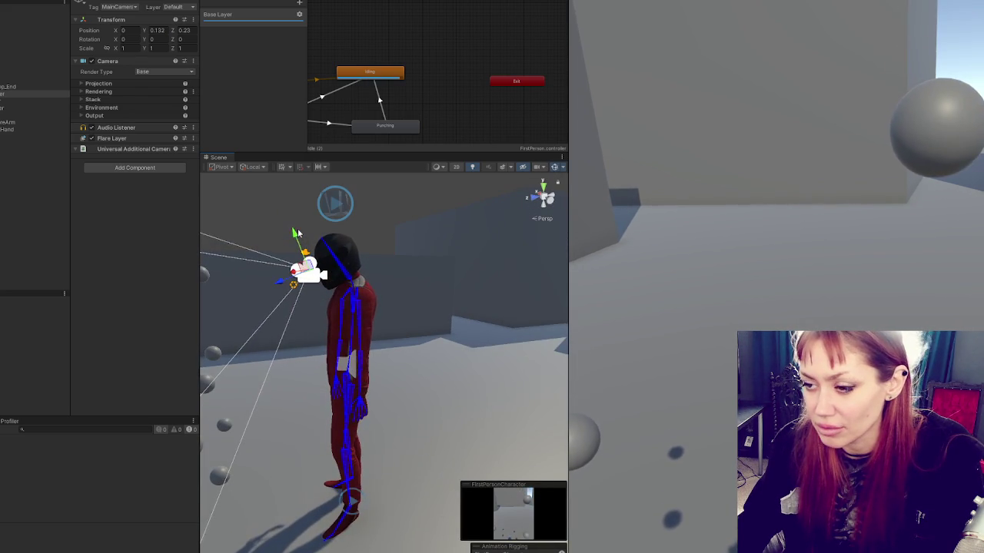
{"action": "left_click", "coordinate": [553, 168]}
{"action": "left_click", "coordinate": [554, 168]}
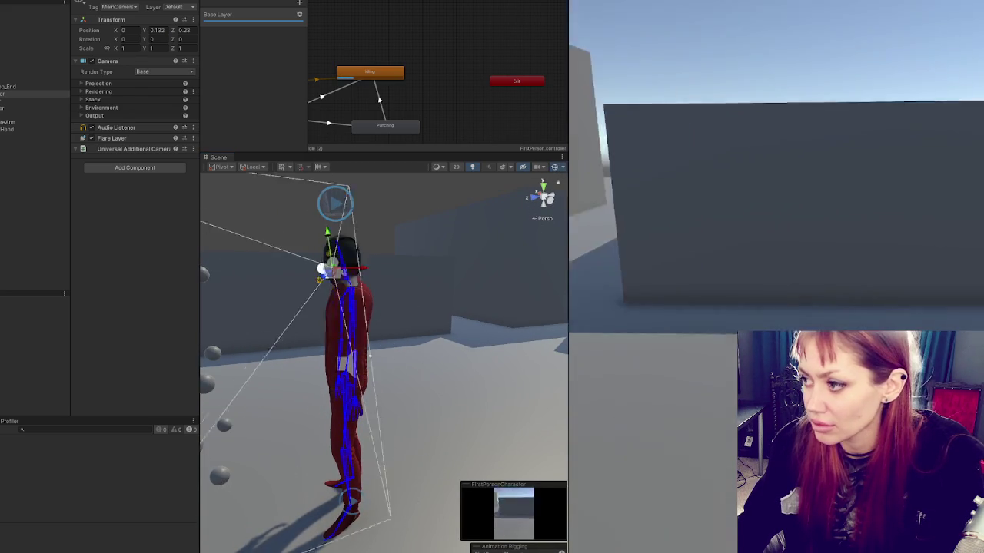
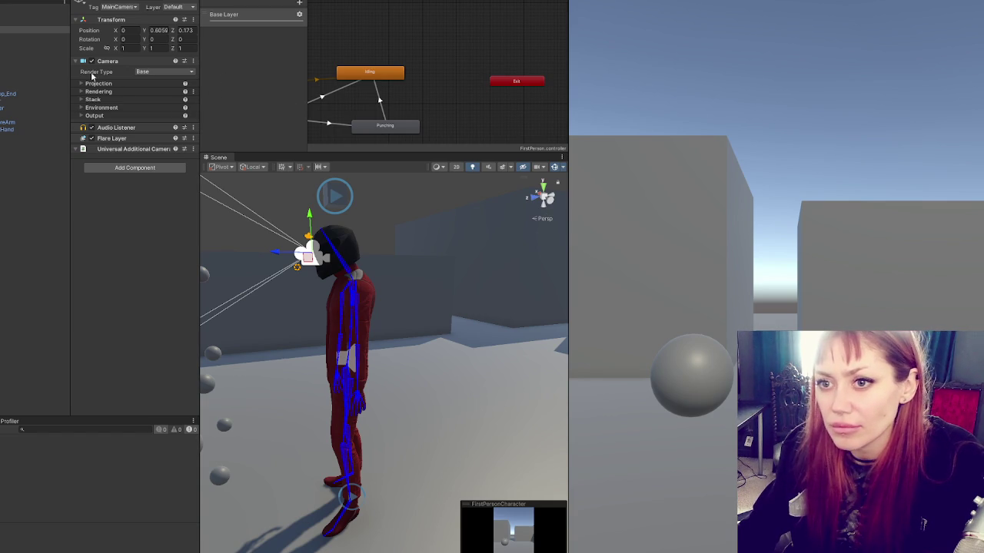
- Nudge the camera's pitch, then set its Rotation Z to 0 to remove the roll
{"action": "mouse_move", "coordinate": [117, 39]}
{"action": "left_mouse_down"}
{"action": "mouse_move", "coordinate": [442, 62]}
{"action": "mouse_move", "coordinate": [214, 63]}
{"action": "mouse_move", "coordinate": [277, 70]}
{"action": "left_mouse_up"}
{"action": "type", "text": "0"}
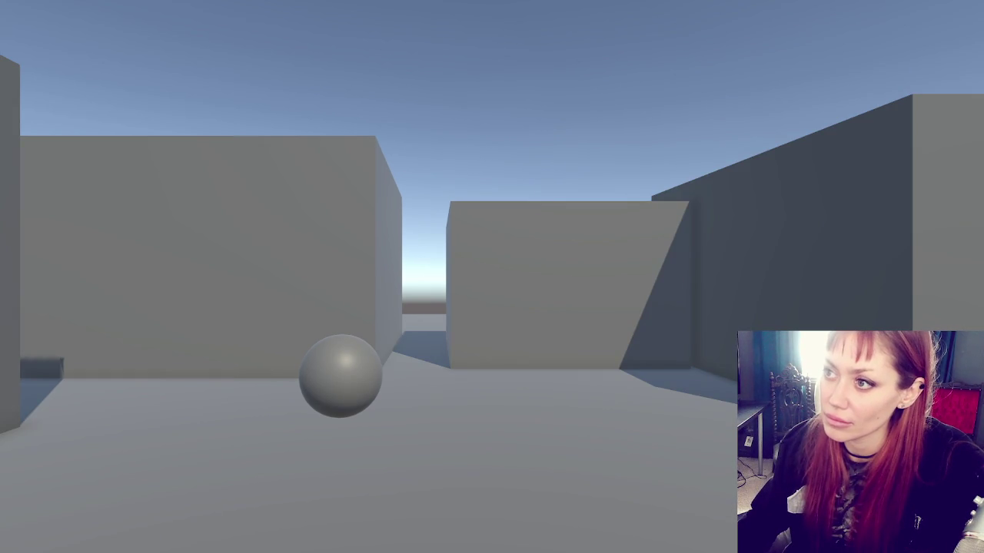
- Run the game in Play mode and restore the full editor layout around the Game view
{"action": "key", "text": "ctrl+p"}
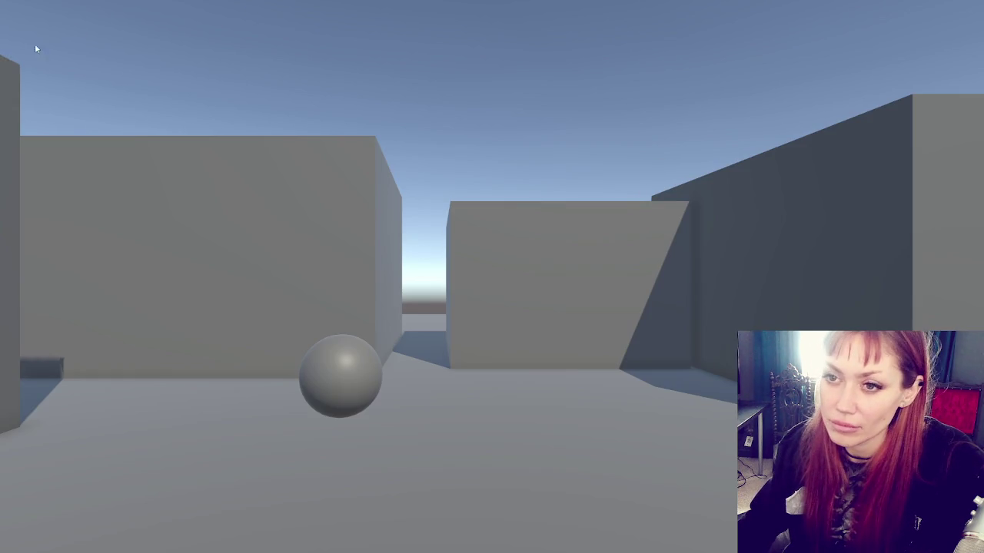
{"action": "key", "text": "shift+space"}
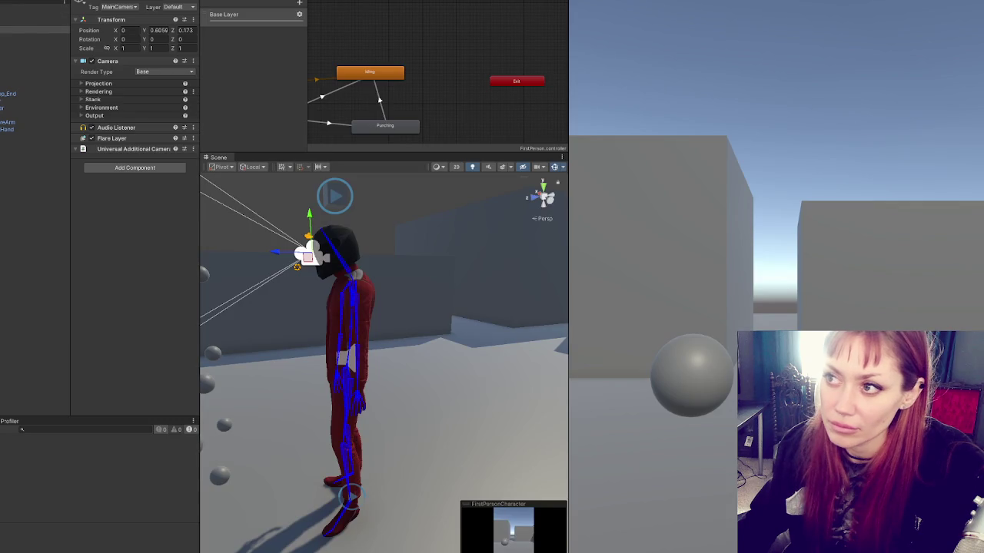
- Select the camera and set its rotation to 0, 0, 0
{"action": "left_click", "coordinate": [15, 93]}
{"action": "mouse_move", "coordinate": [291, 274]}
{"action": "left_mouse_down"}
{"action": "mouse_move", "coordinate": [688, 317]}
{"action": "mouse_move", "coordinate": [530, 315]}
{"action": "left_mouse_up"}
{"action": "left_click", "coordinate": [130, 39]}
{"action": "type", "text": "0"}
{"action": "key", "text": "Tab"}
{"action": "type", "text": "0"}
{"action": "key", "text": "Tab"}
{"action": "type", "text": "0"}
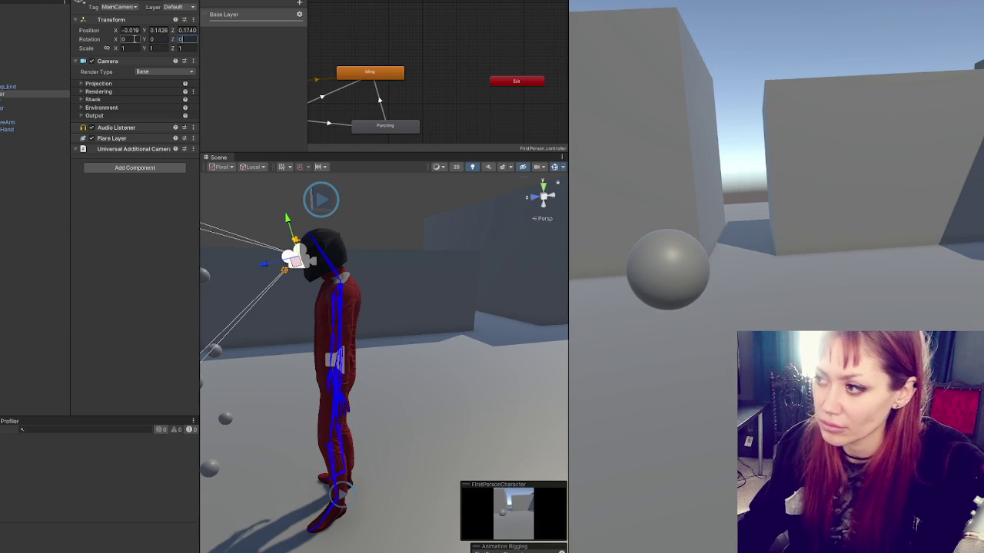
- Orbit to the character's front and bring up the Scene view's gizmo visibility settings
{"action": "mouse_move", "coordinate": [323, 292]}
{"action": "left_mouse_down"}
{"action": "mouse_move", "coordinate": [508, 273]}
{"action": "mouse_move", "coordinate": [323, 269]}
{"action": "mouse_move", "coordinate": [302, 278]}
{"action": "mouse_move", "coordinate": [327, 267]}
{"action": "mouse_move", "coordinate": [292, 278]}
{"action": "left_mouse_up"}
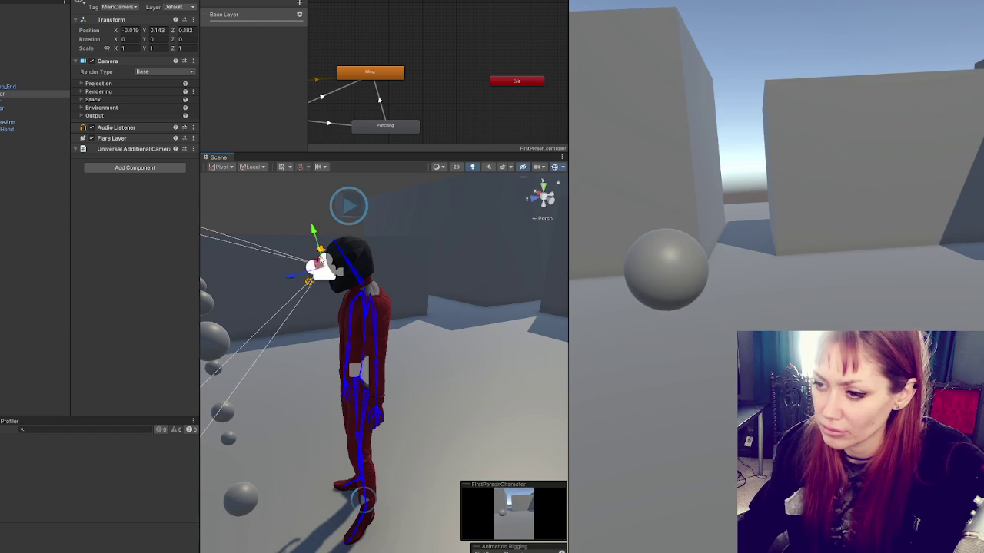
{"action": "left_click", "coordinate": [561, 167]}
{"action": "left_click_drag", "start_coordinate": [520, 170], "coordinate": [515, 170]}
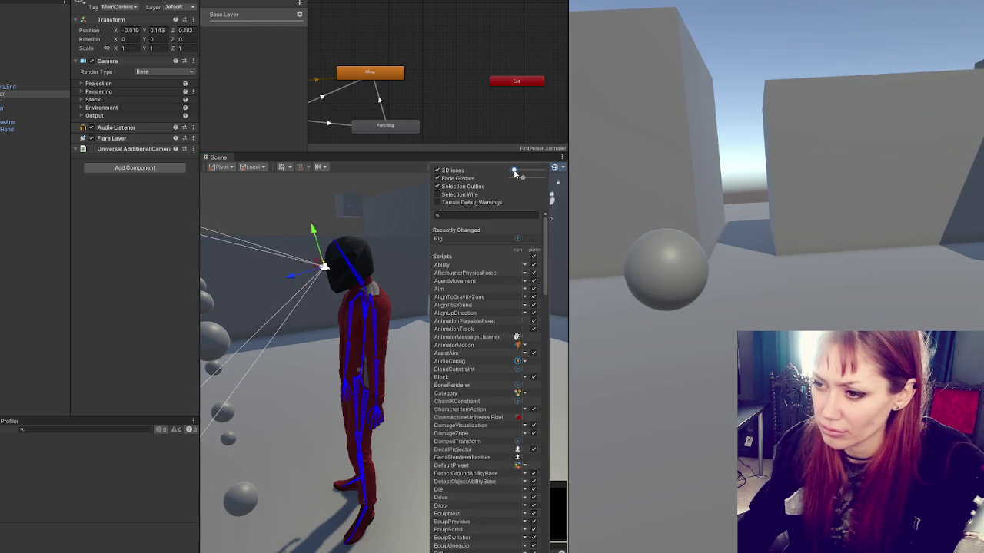
- Orbit the Scene view around the character's side to inspect the head camera
{"action": "mouse_move", "coordinate": [369, 308]}
{"action": "left_mouse_down"}
{"action": "mouse_move", "coordinate": [638, 278]}
{"action": "mouse_move", "coordinate": [677, 283]}
{"action": "mouse_move", "coordinate": [615, 247]}
{"action": "mouse_move", "coordinate": [538, 246]}
{"action": "left_mouse_up"}
{"action": "left_click_drag", "start_coordinate": [251, 243], "coordinate": [230, 245]}
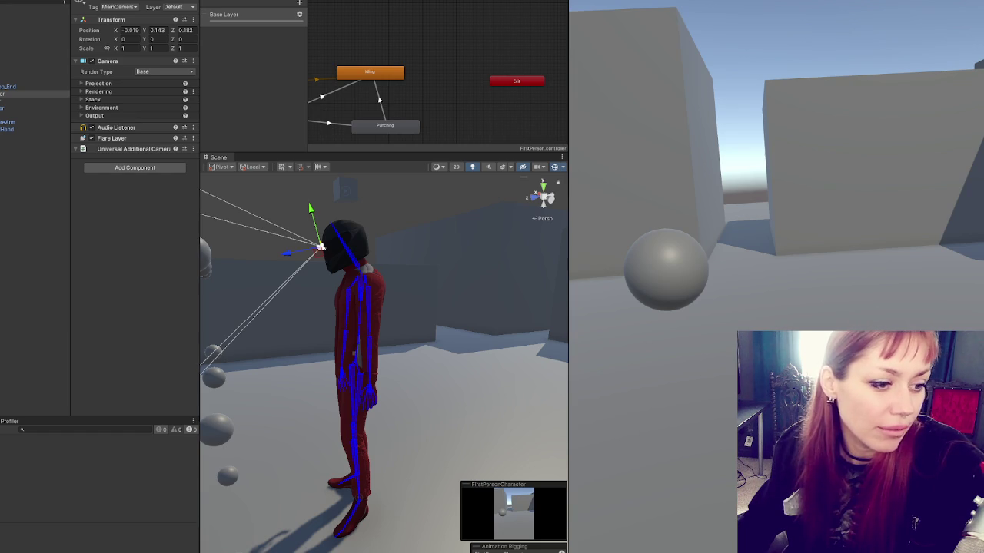
- Bring MouseLook.cs forward in VS Code and scroll down toward the end of the class
{"action": "key", "text": "alt+Tab"}
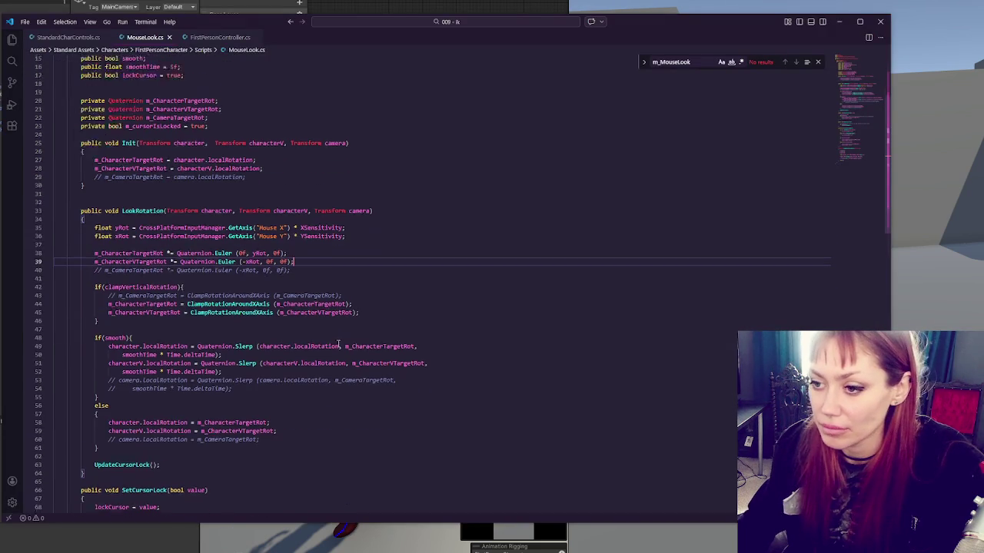
{"action": "scroll", "coordinate": [338, 346], "scroll_direction": "down", "scroll_amount": 1}
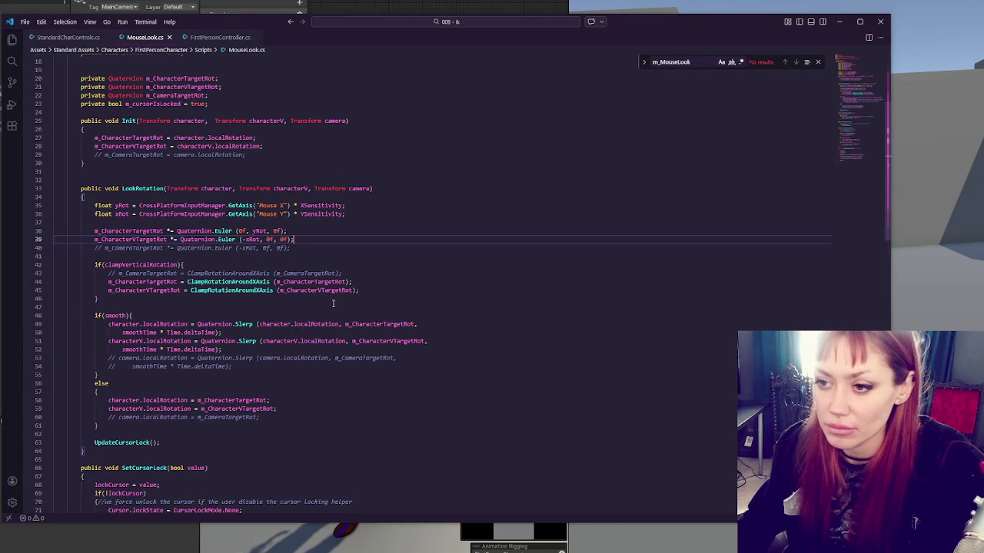
{"action": "scroll", "coordinate": [335, 301], "scroll_direction": "down", "scroll_amount": 5}
{"action": "scroll", "coordinate": [338, 304], "scroll_direction": "down", "scroll_amount": 5}
{"action": "scroll", "coordinate": [343, 307], "scroll_direction": "down", "scroll_amount": 5}
{"action": "scroll", "coordinate": [344, 306], "scroll_direction": "down", "scroll_amount": 6}
- Add a blank line at empty line 121, below the ClampRotationAroundXAxis method
{"action": "left_click", "coordinate": [209, 371]}
{"action": "scroll", "coordinate": [184, 356], "scroll_direction": "up", "scroll_amount": 20}
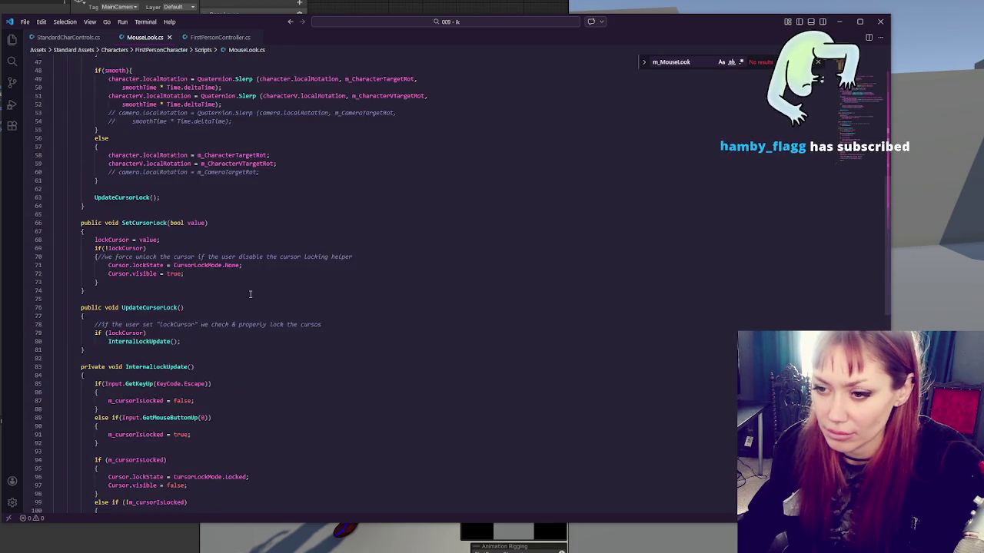
{"action": "scroll", "coordinate": [249, 295], "scroll_direction": "down", "scroll_amount": 12}
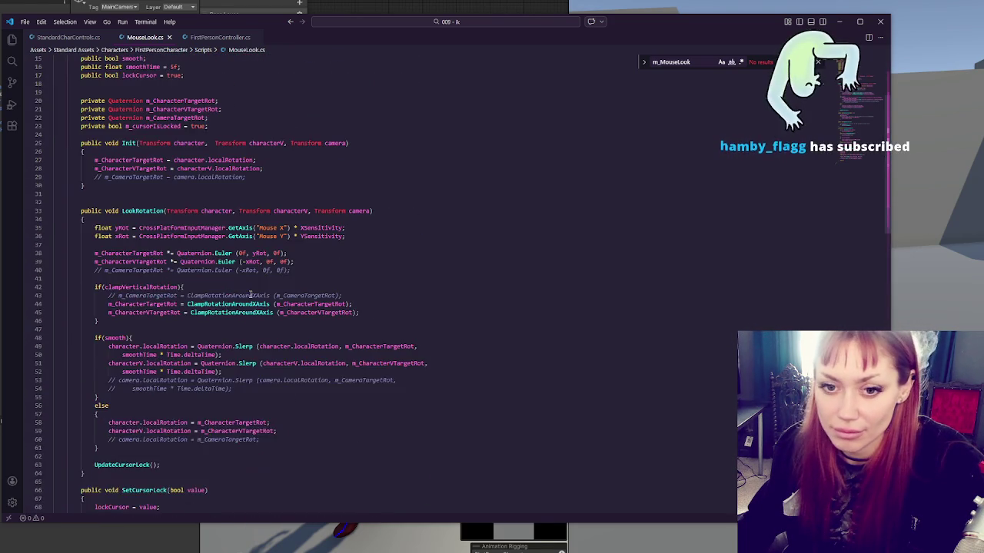
{"action": "scroll", "coordinate": [249, 294], "scroll_direction": "down", "scroll_amount": 1}
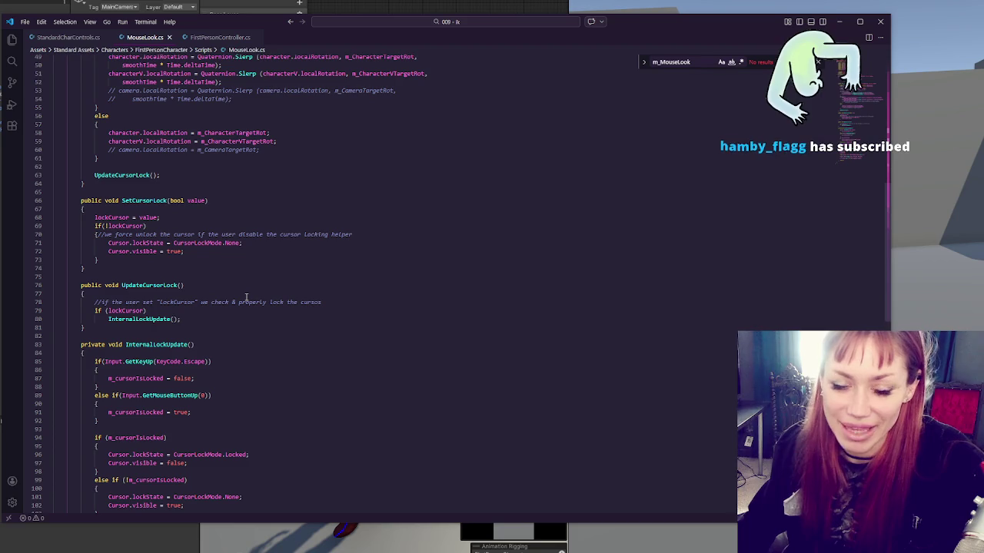
{"action": "scroll", "coordinate": [246, 296], "scroll_direction": "down", "scroll_amount": 12}
{"action": "left_click", "coordinate": [81, 355]}
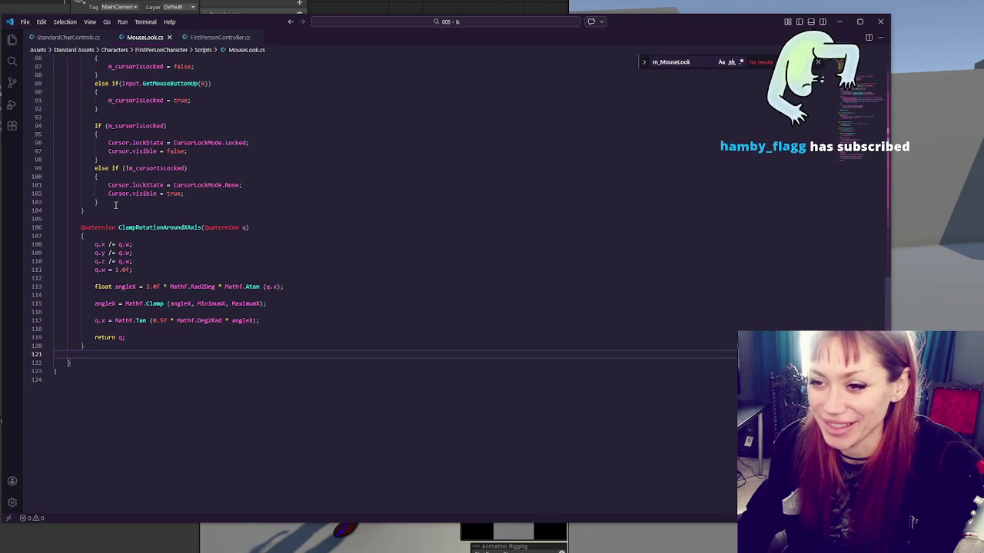
{"action": "key", "text": "Return"}
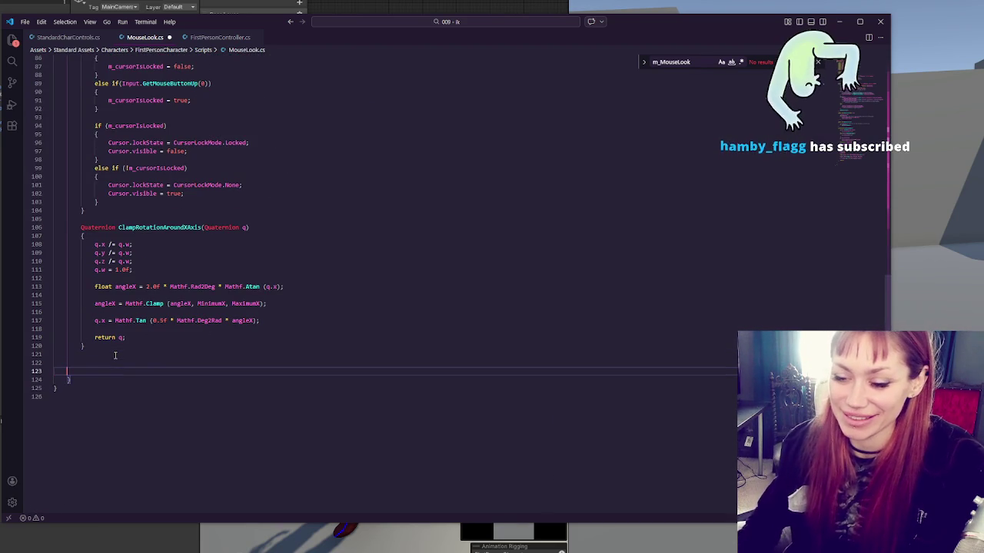
{"action": "scroll", "coordinate": [115, 356], "scroll_direction": "up", "scroll_amount": 6}
{"action": "scroll", "coordinate": [116, 356], "scroll_direction": "up", "scroll_amount": 20}
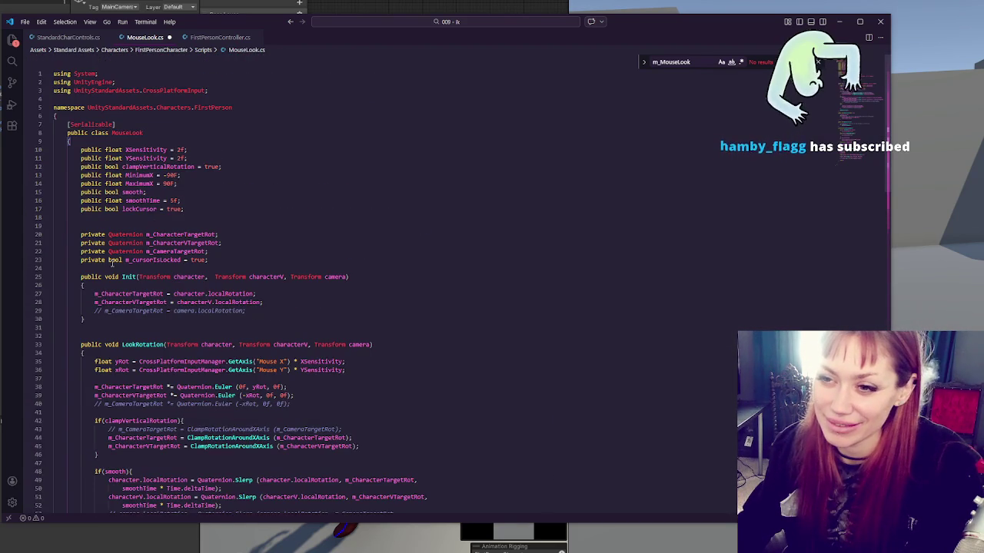
{"action": "scroll", "coordinate": [109, 118], "scroll_direction": "down", "scroll_amount": 20}
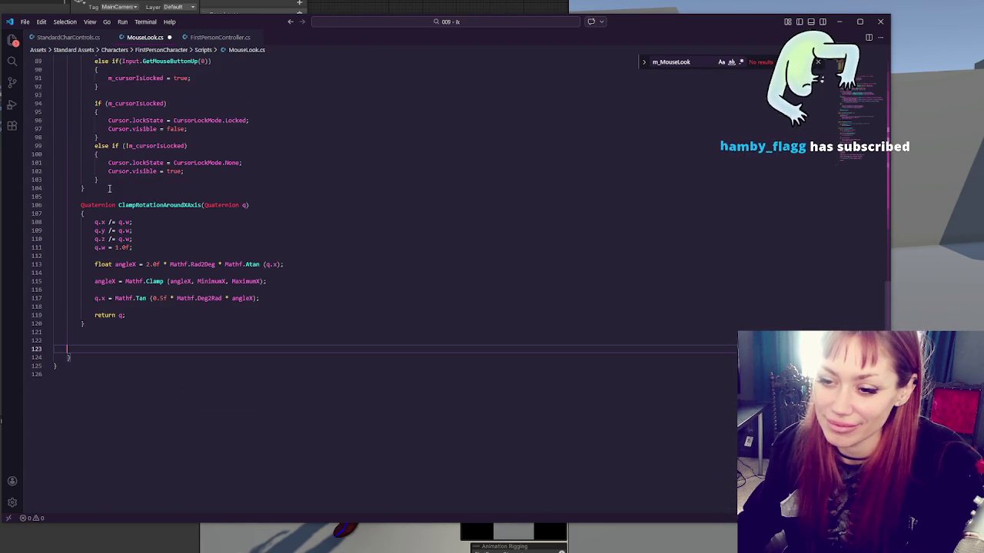
- Add an empty void LateUpdate(){ } method at the end of the class
{"action": "type", "text": "void LateUpdate(){"}
{"action": "key", "text": "Return"}
{"action": "key", "text": "Return"}
{"action": "type", "text": "}"}
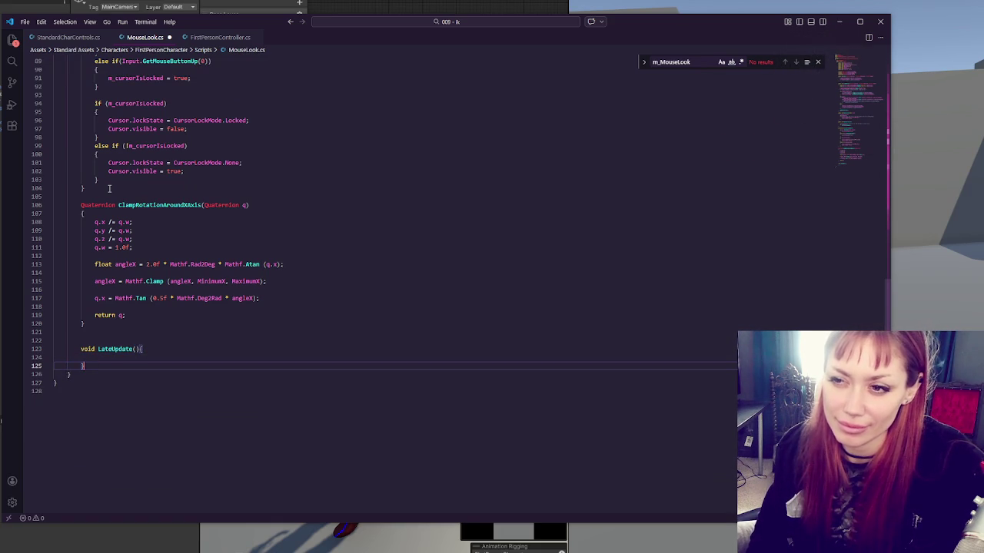
- Open new blank lines inside Init after the commented line
{"action": "scroll", "coordinate": [218, 159], "scroll_direction": "up", "scroll_amount": 15}
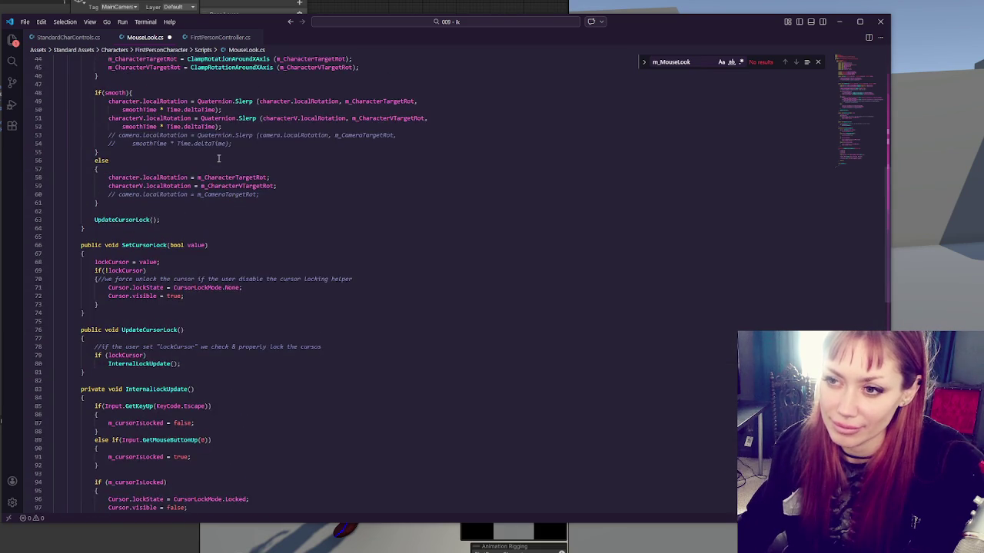
{"action": "scroll", "coordinate": [218, 159], "scroll_direction": "up", "scroll_amount": 3}
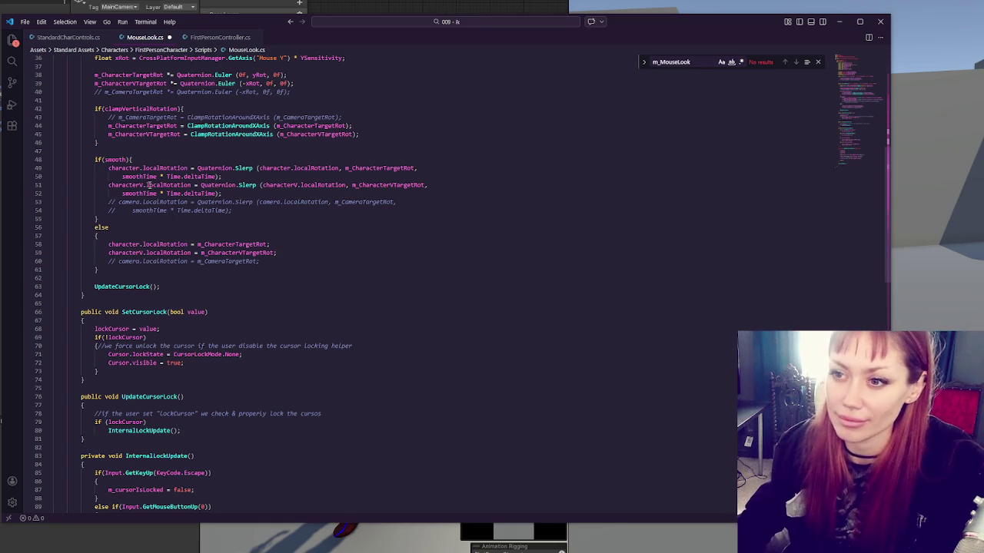
{"action": "scroll", "coordinate": [148, 185], "scroll_direction": "up", "scroll_amount": 10}
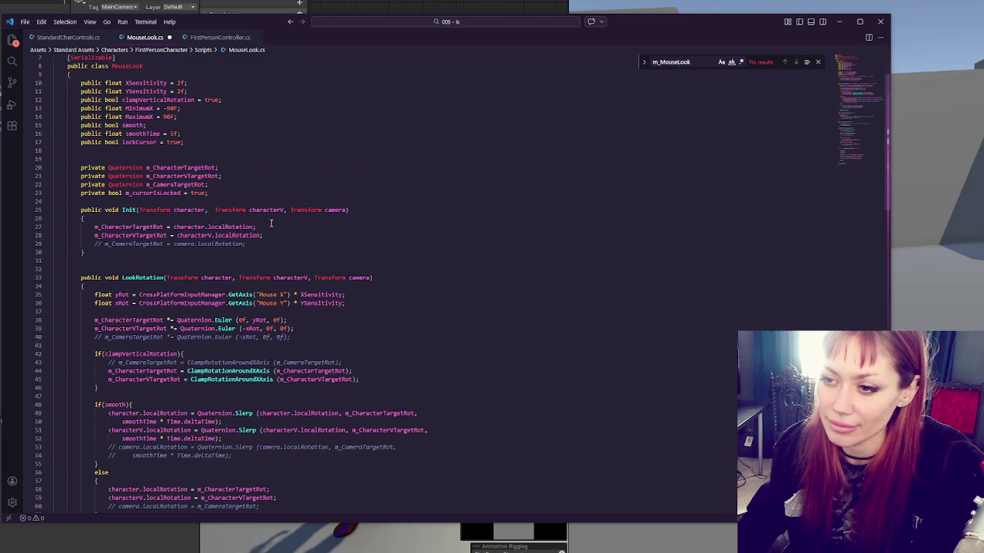
{"action": "left_click", "coordinate": [254, 244]}
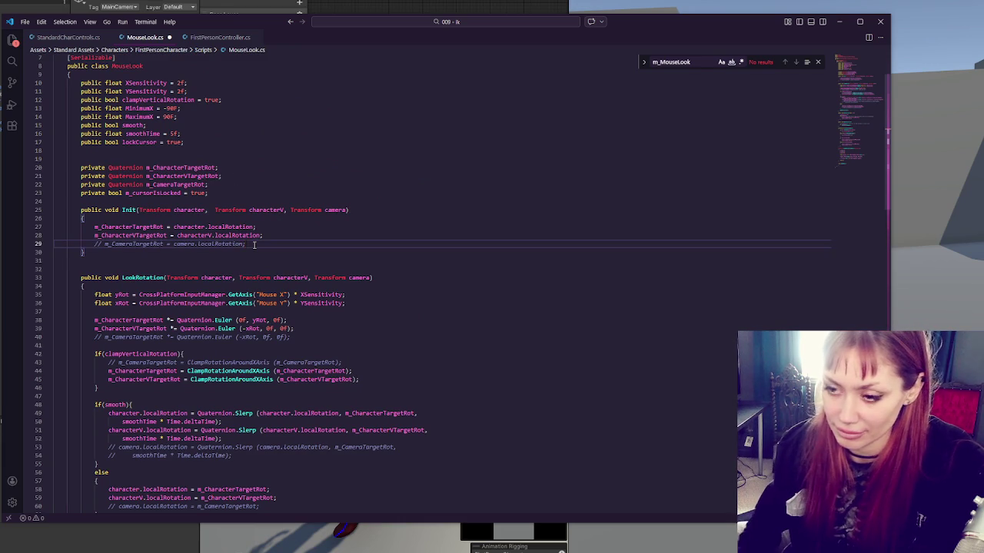
{"action": "key", "text": "Return"}
{"action": "key", "text": "Return"}
- Add blank lines after the last private field declaration for a new field
{"action": "left_click", "coordinate": [276, 189]}
{"action": "scroll", "coordinate": [269, 162], "scroll_direction": "up", "scroll_amount": 2}
{"action": "scroll", "coordinate": [273, 161], "scroll_direction": "down", "scroll_amount": 3}
{"action": "left_click", "coordinate": [264, 223]}
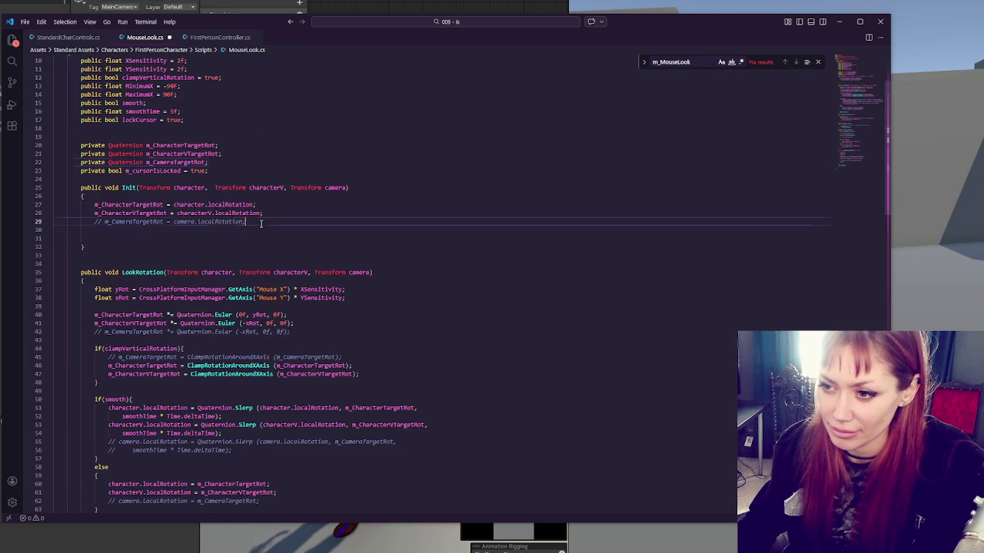
{"action": "left_click", "coordinate": [259, 138]}
{"action": "left_click", "coordinate": [264, 171]}
{"action": "key", "text": "Return"}
{"action": "key", "text": "Return"}
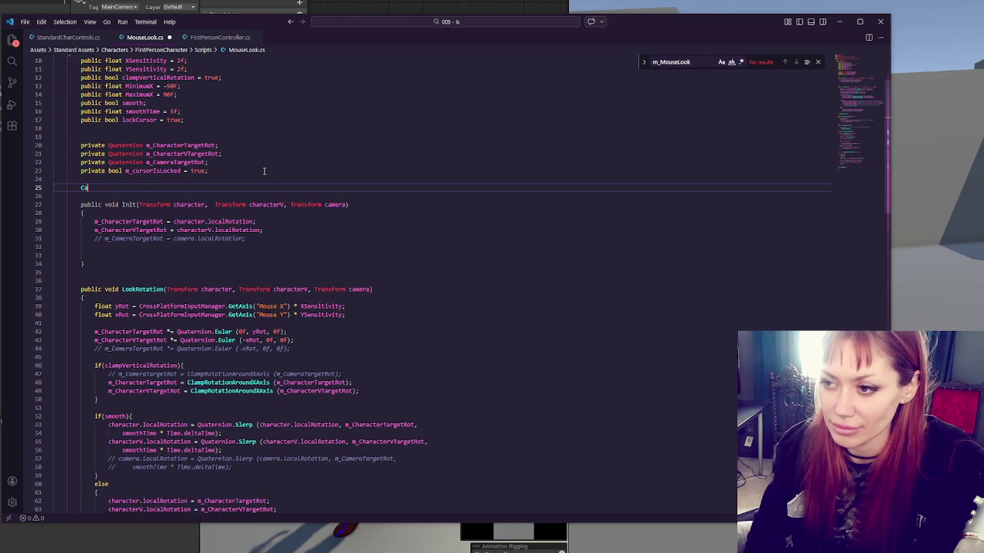
- Declare a Transform cam field, assign cam = camera; in Init, and save
{"action": "type", "text": "Transform cam;"}
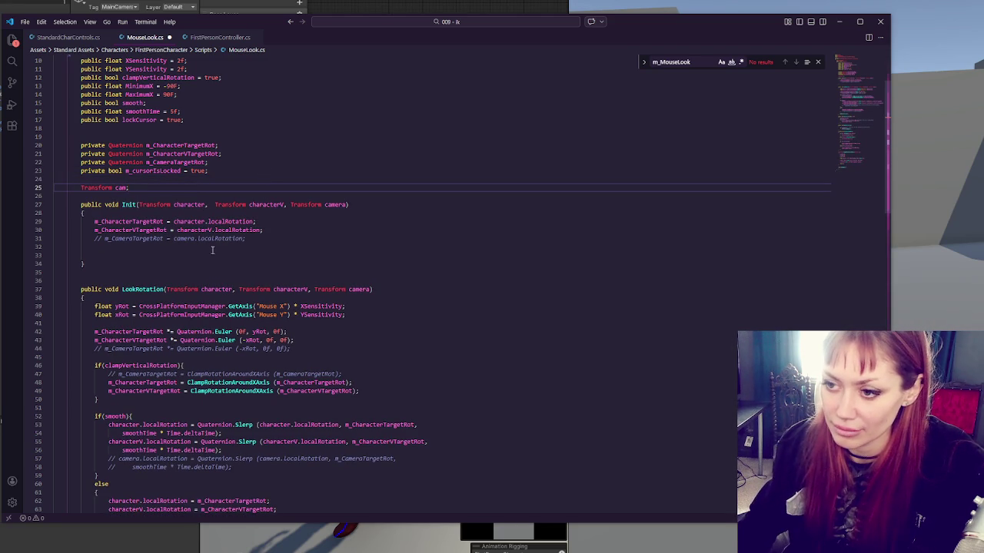
{"action": "left_click", "coordinate": [209, 255]}
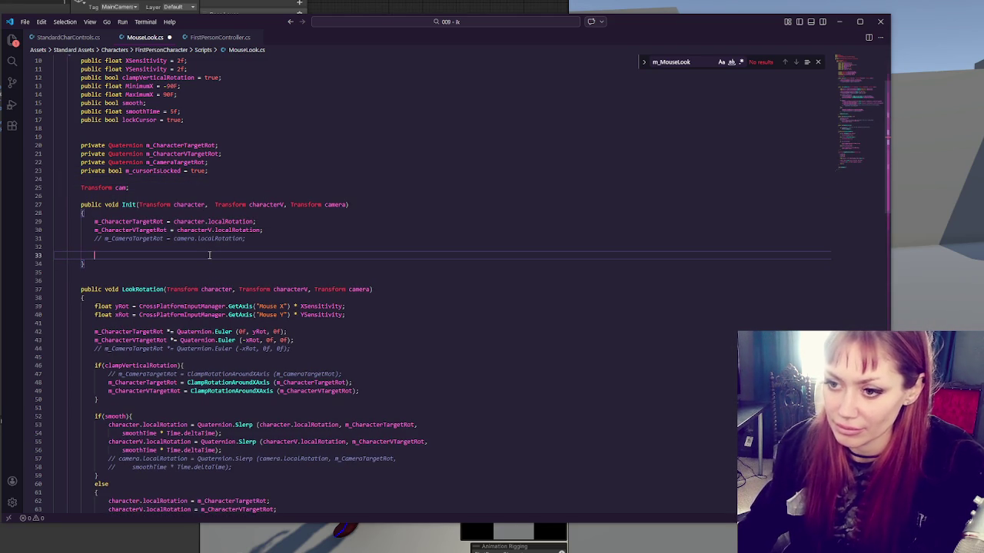
{"action": "type", "text": "cam = "}
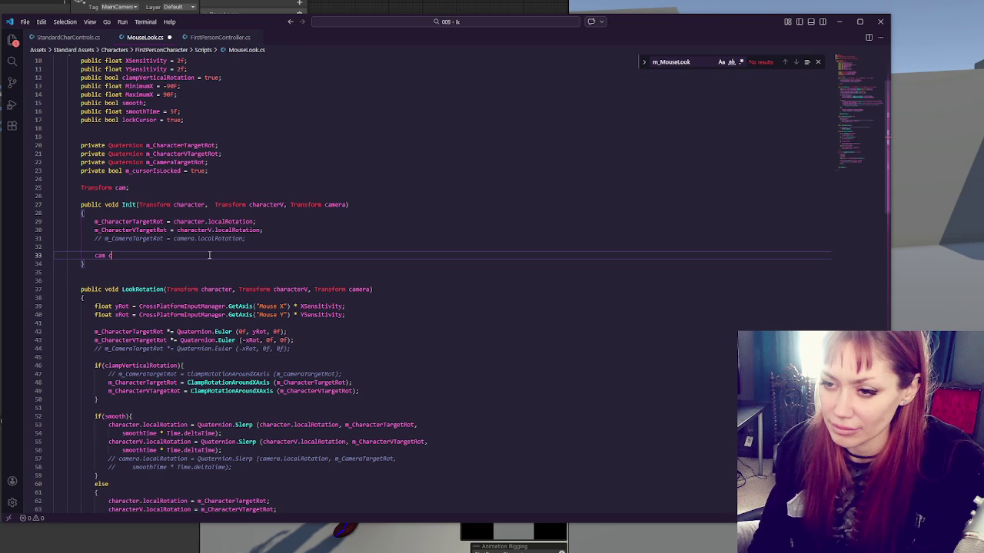
{"action": "type", "text": "camera;"}
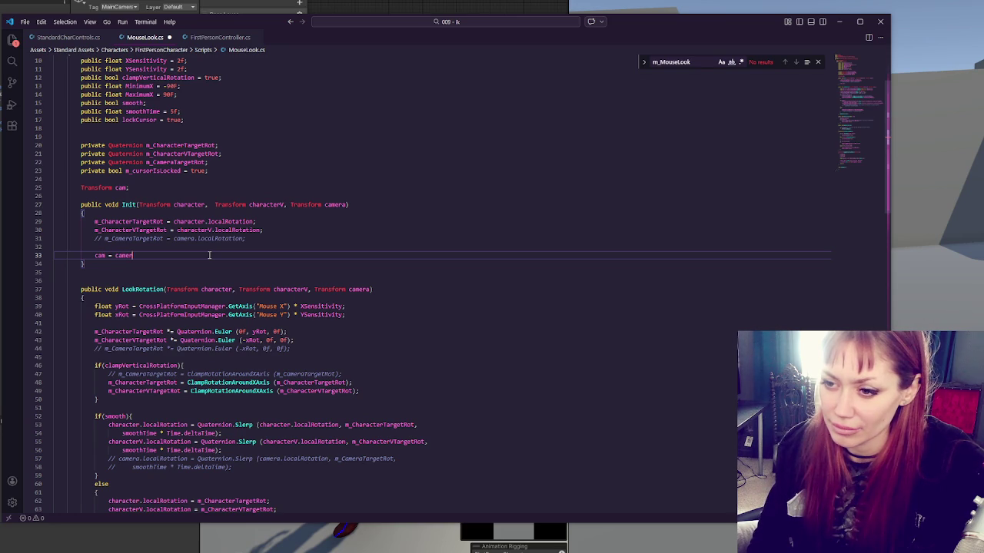
{"action": "key", "text": "ctrl+s"}
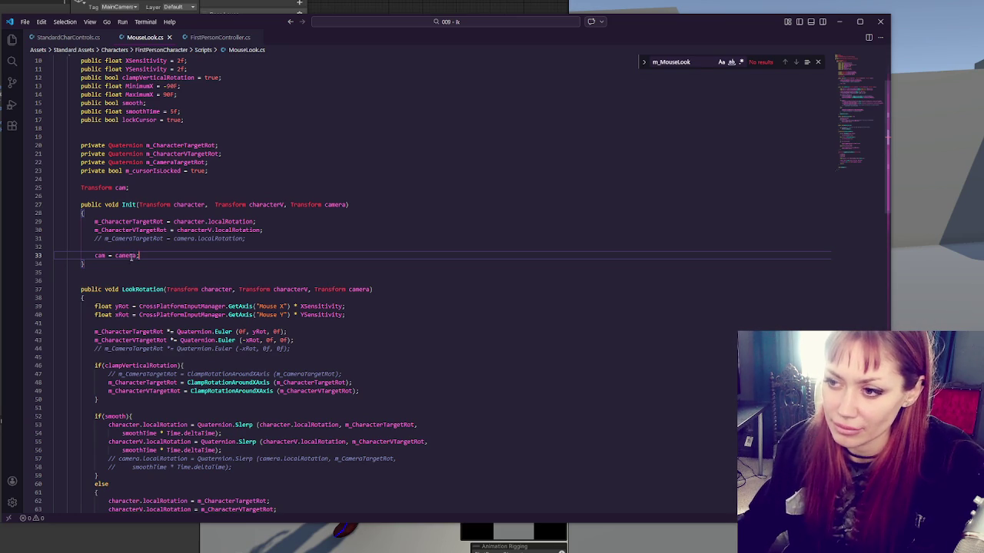
- Start a line beginning with cam inside LateUpdate
{"action": "scroll", "coordinate": [208, 276], "scroll_direction": "down", "scroll_amount": 20}
{"action": "left_click", "coordinate": [146, 262]}
{"action": "type", "text": "cam."}
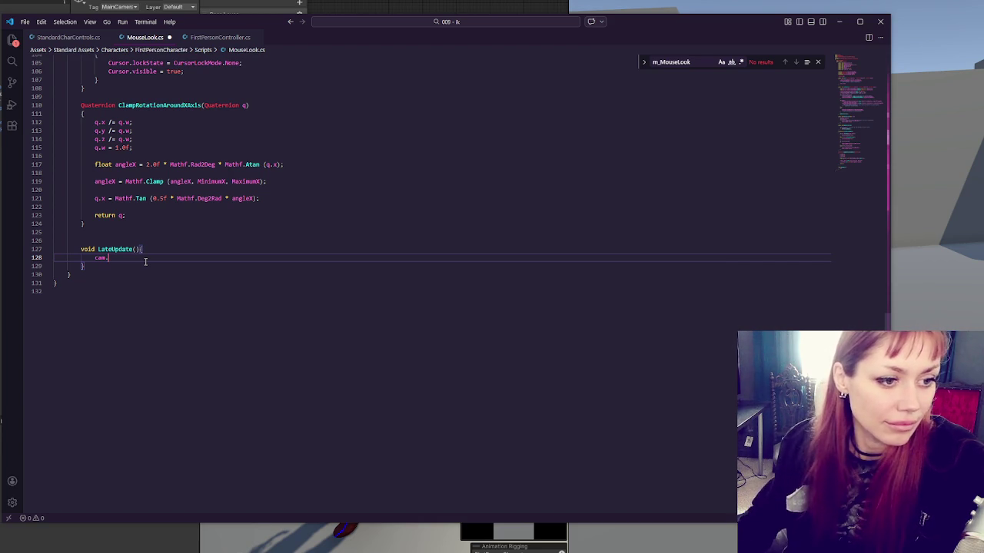
- Add 'Vector3 euler = cam.localEulerAngles;' at the top of LateUpdate
{"action": "left_click", "coordinate": [170, 248]}
{"action": "key", "text": "Return"}
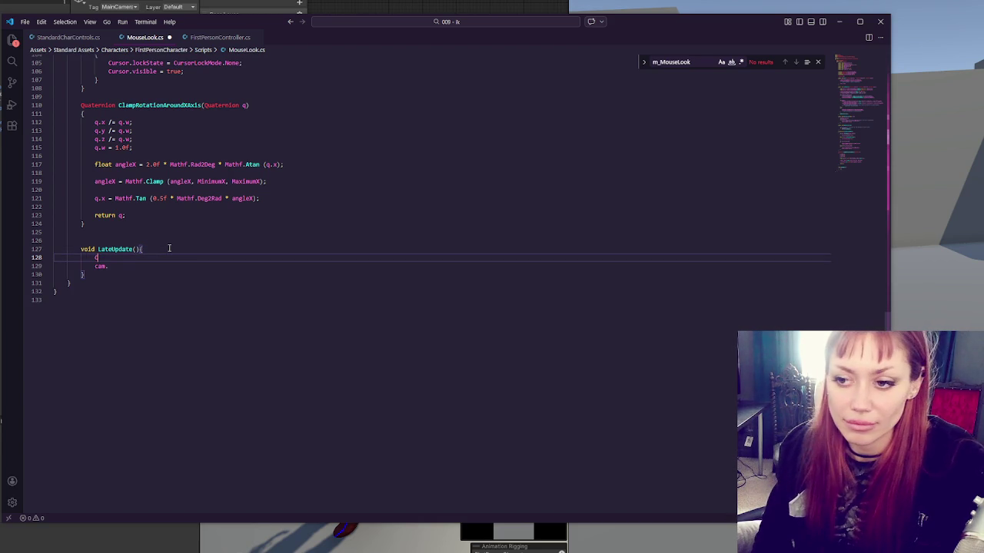
{"action": "type", "text": "Vector3 "}
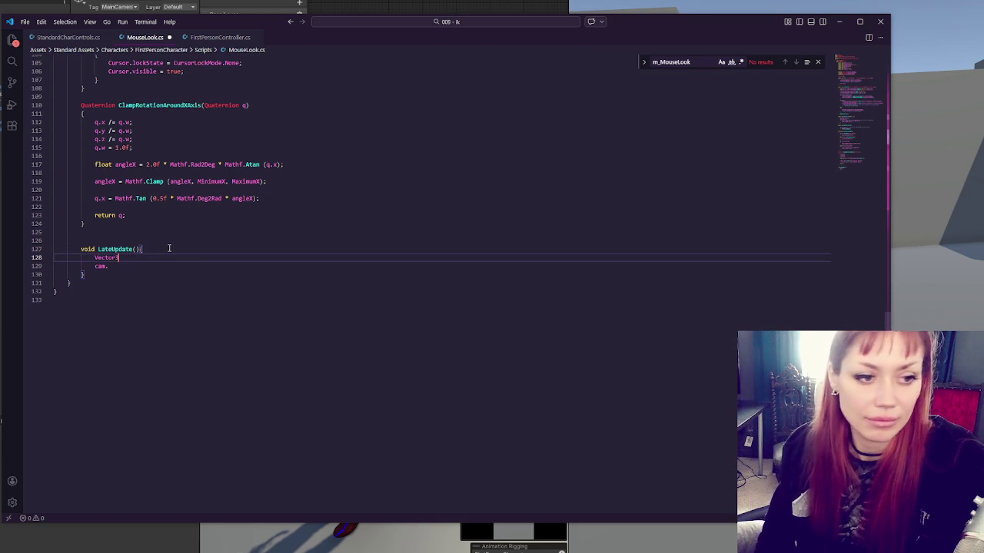
{"action": "type", "text": "euler"}
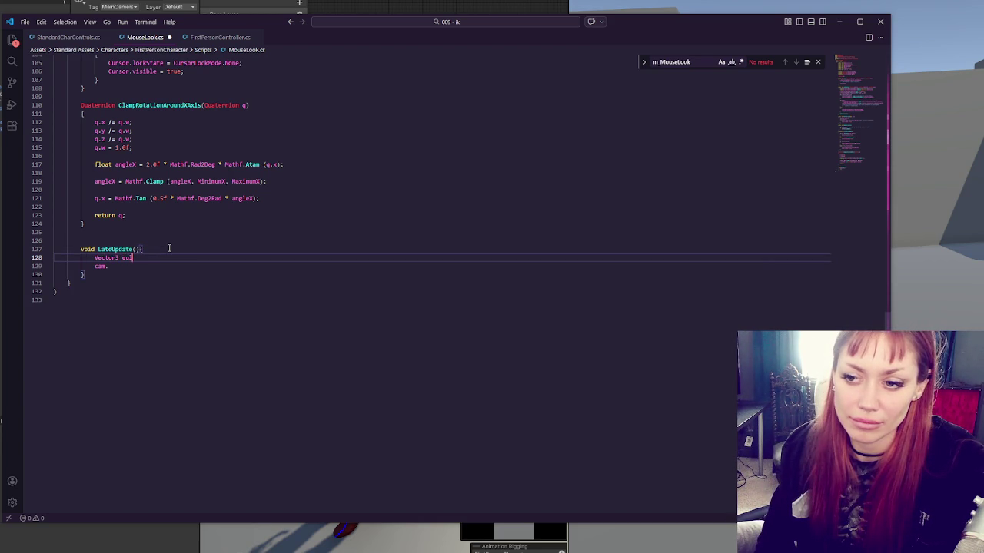
{"action": "type", "text": " = this.transform."}
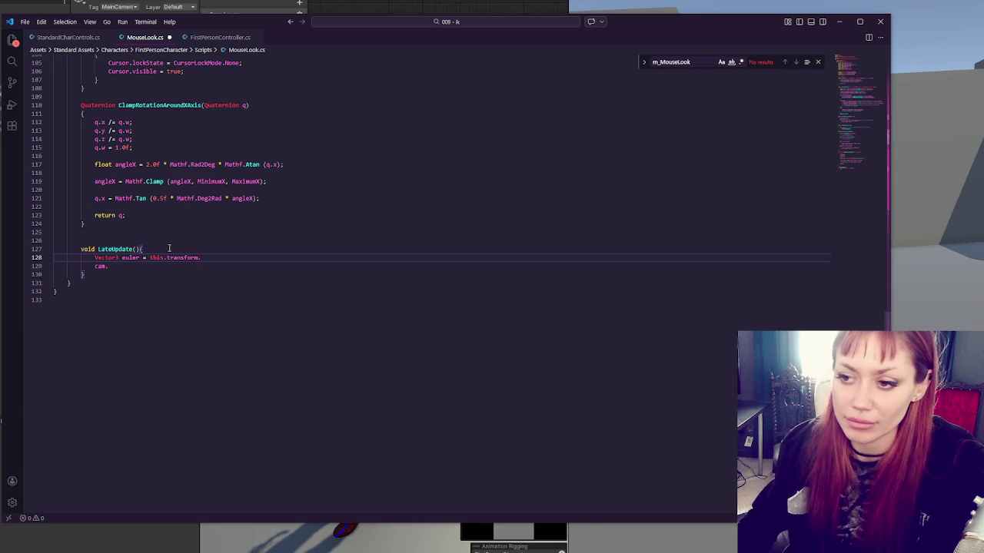
{"action": "double_click", "coordinate": [158, 259]}
{"action": "type", "text": "cam"}
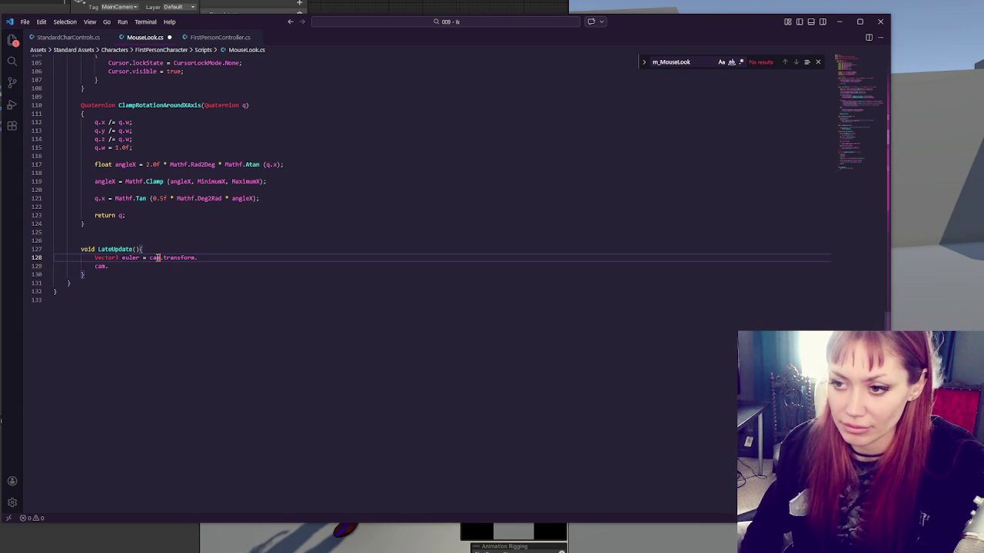
{"action": "left_click", "coordinate": [179, 257]}
{"action": "double_click", "coordinate": [178, 257]}
{"action": "type", "text": "localEuler"}
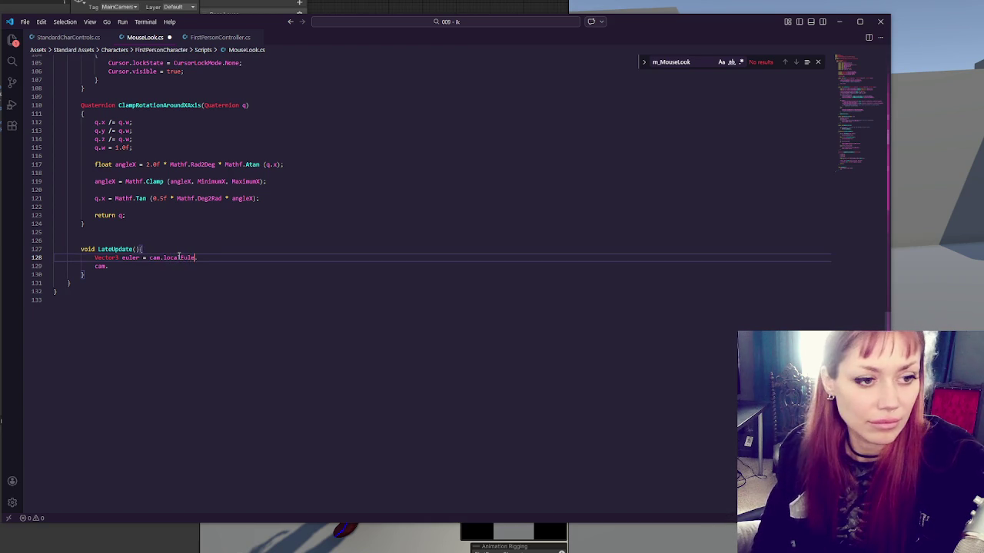
{"action": "type", "text": "Angles;"}
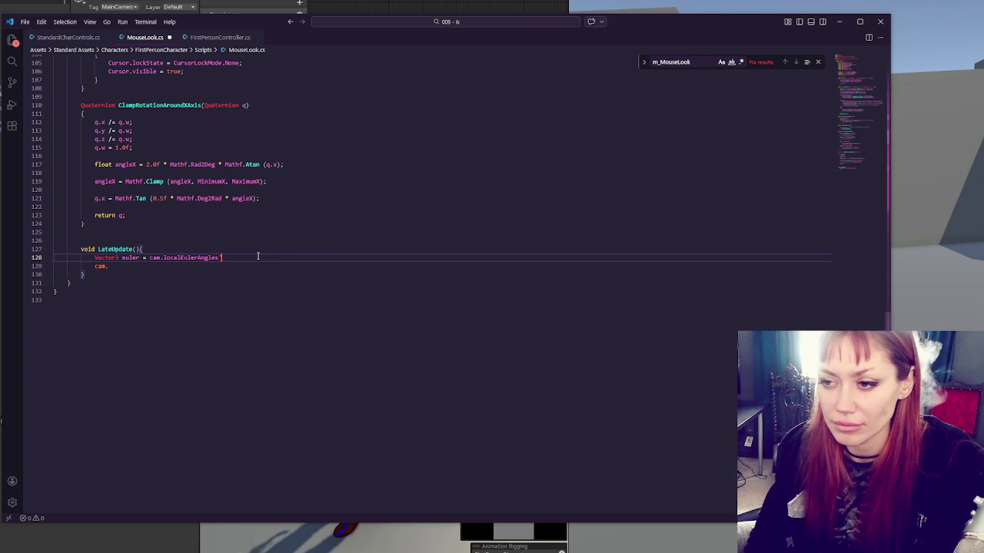
- Set cam.localRotation to Quaternion.Euler(euler.x, euler.y, 0f) and save MouseLook.cs
{"action": "key", "text": "Return"}
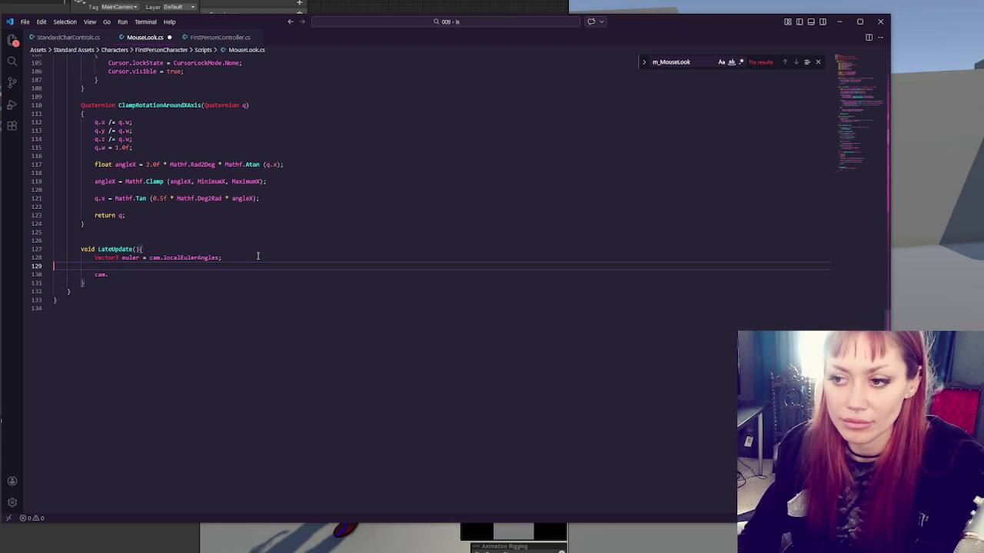
{"action": "key", "text": "Delete"}
{"action": "left_click", "coordinate": [163, 263]}
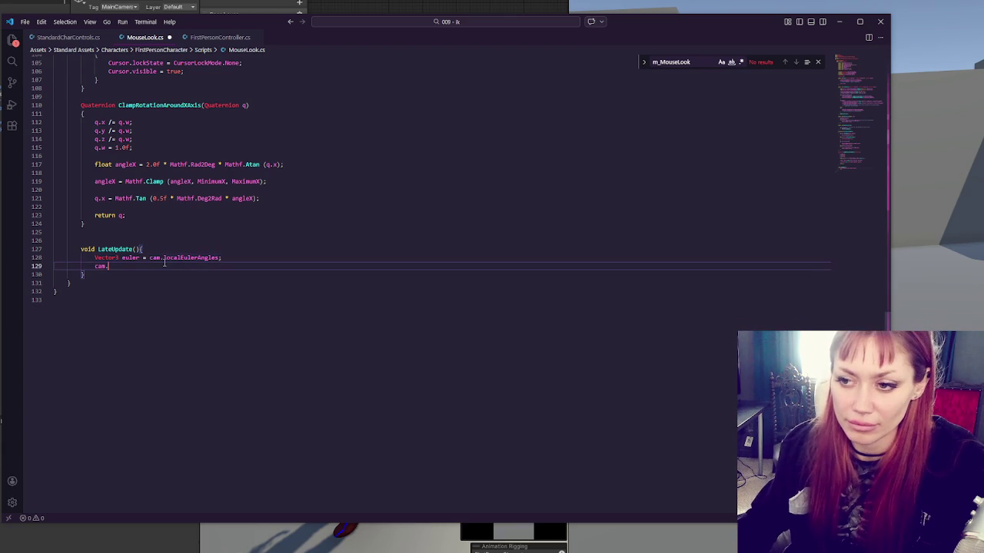
{"action": "type", "text": "localRota"}
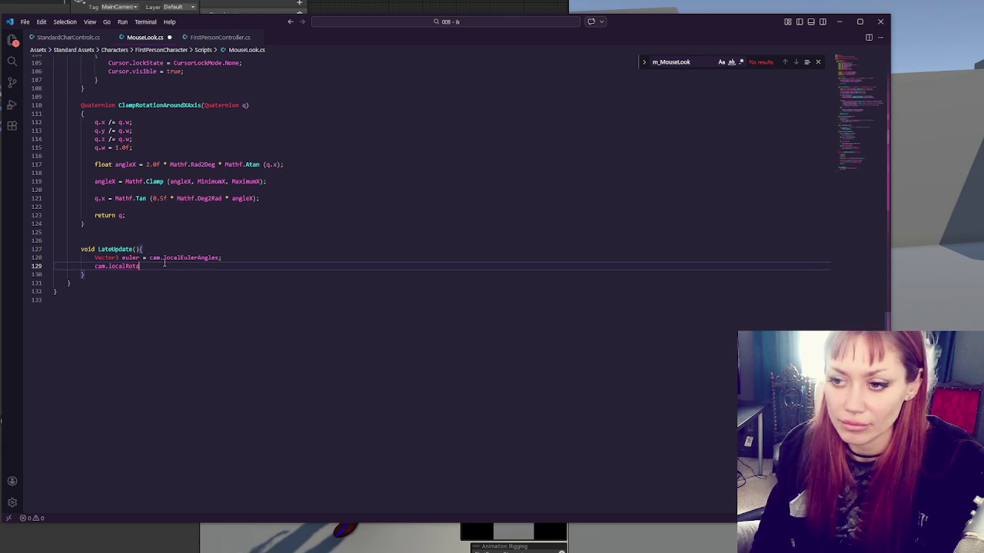
{"action": "type", "text": "tion = Quaternion.Eul"}
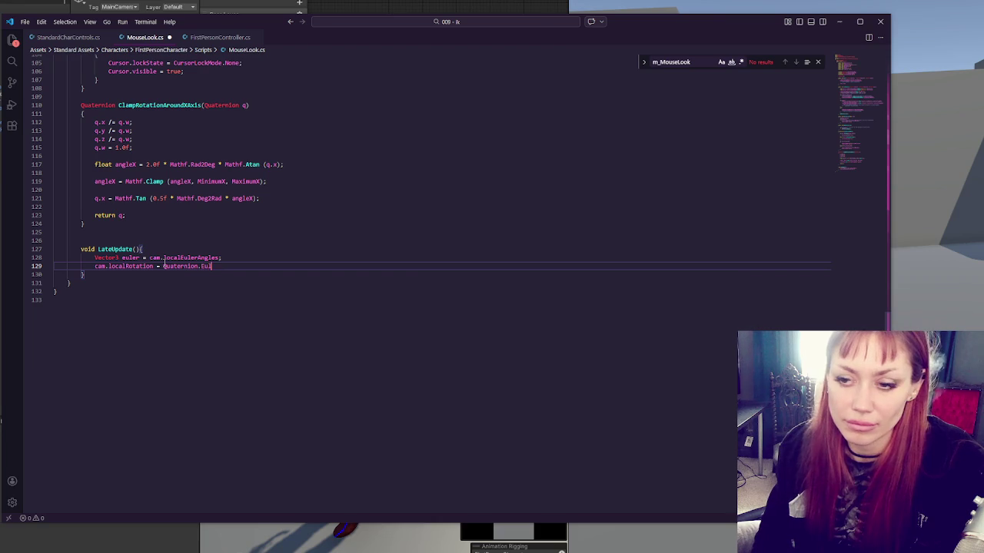
{"action": "type", "text": "er(euler.x, euler."}
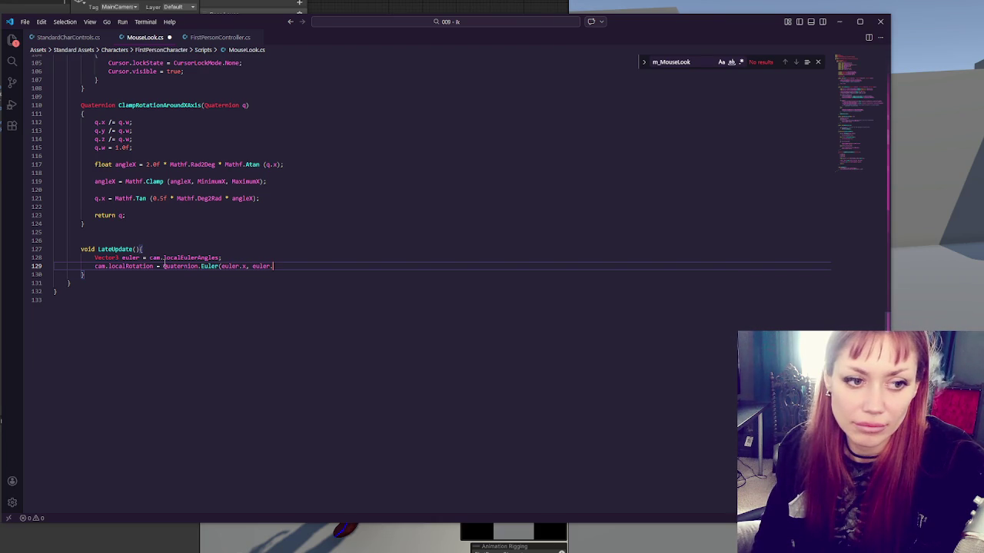
{"action": "type", "text": "y, 0f);"}
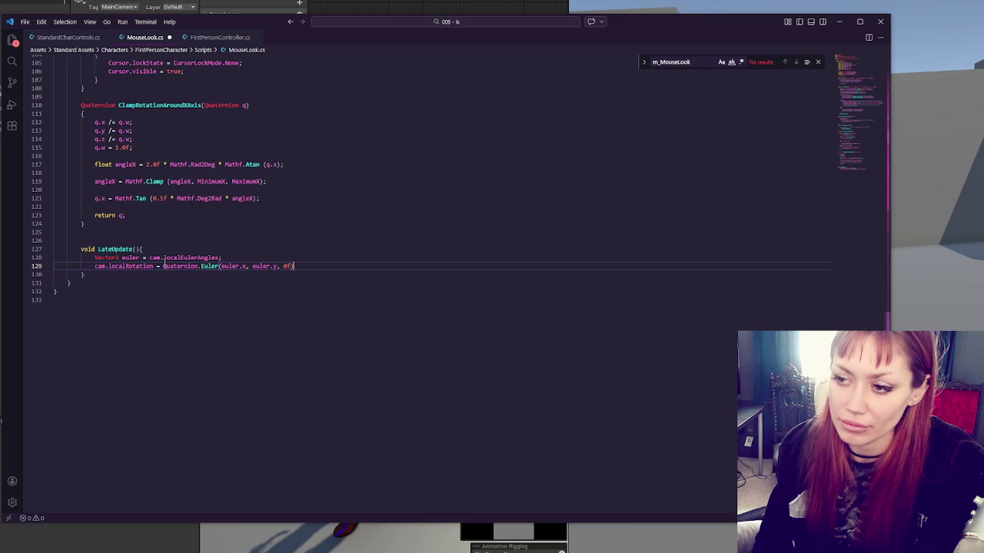
{"action": "key", "text": "ctrl+s"}
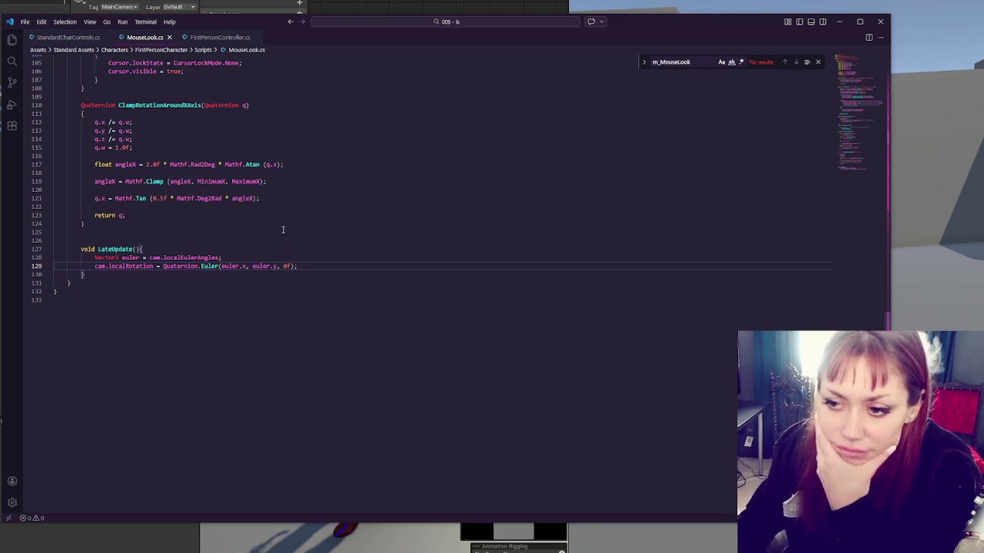
{"action": "key", "text": "alt+Tab"}
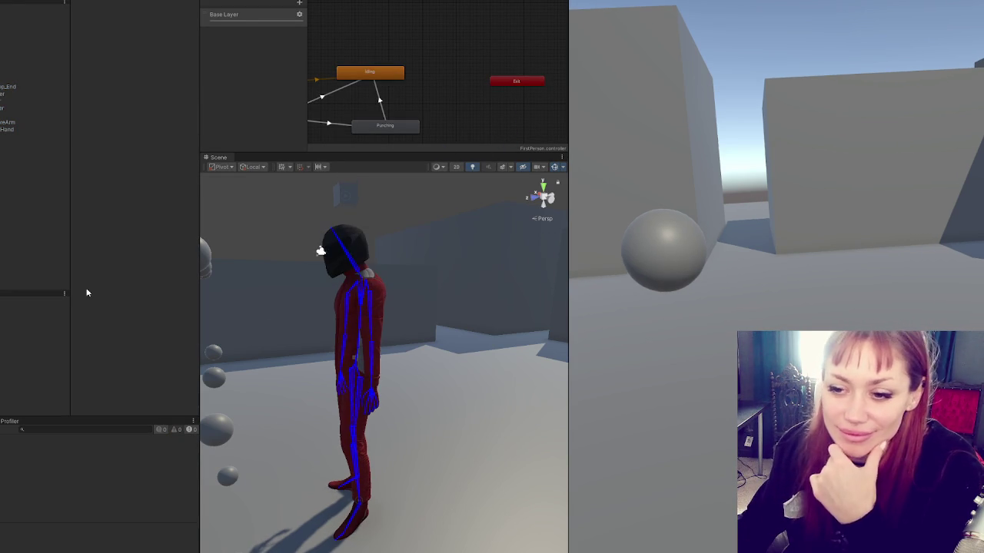
- Test mouse-look in the Game view twice, selecting the camera in between, then return to line 128
{"action": "left_click", "coordinate": [733, 224]}
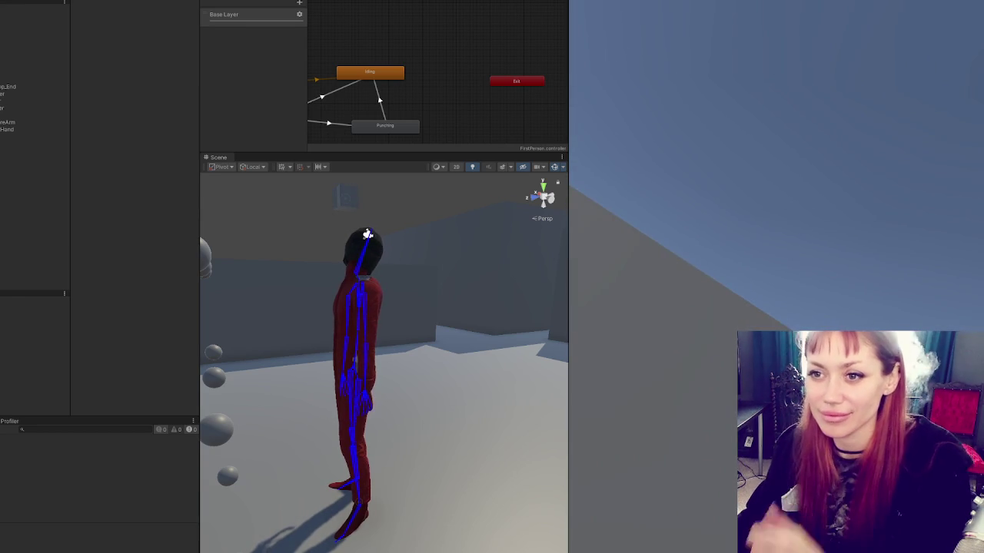
{"action": "key", "text": "Escape"}
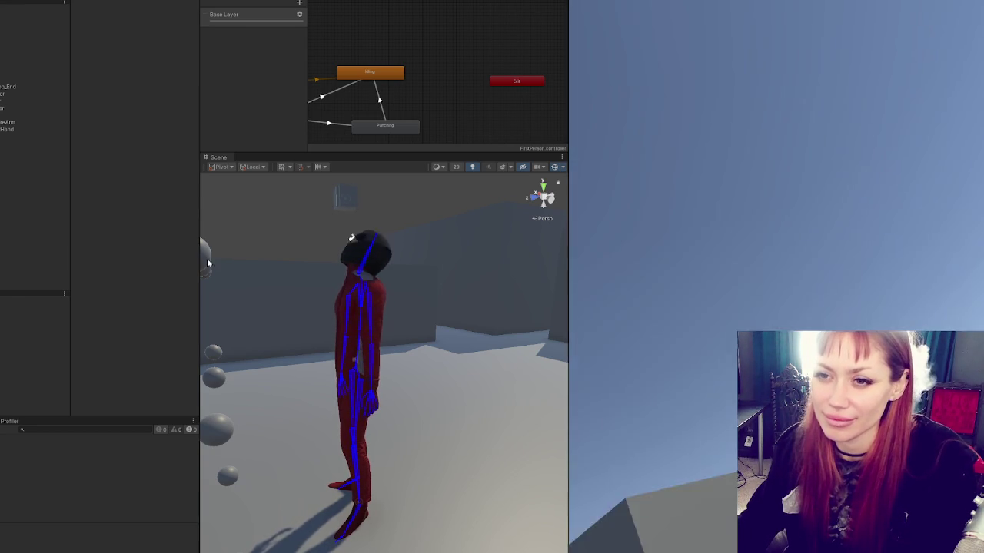
{"action": "left_click", "coordinate": [12, 94]}
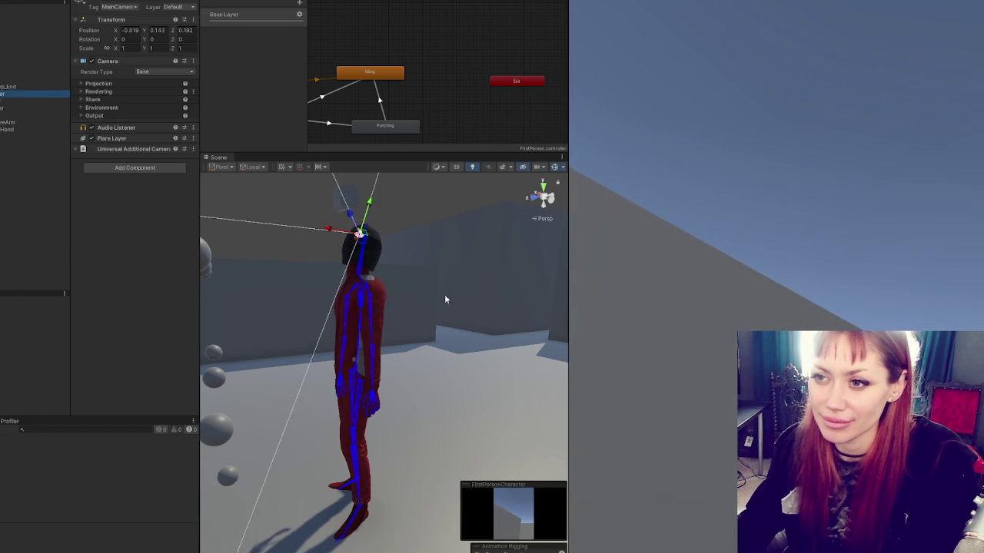
{"action": "left_click", "coordinate": [742, 229]}
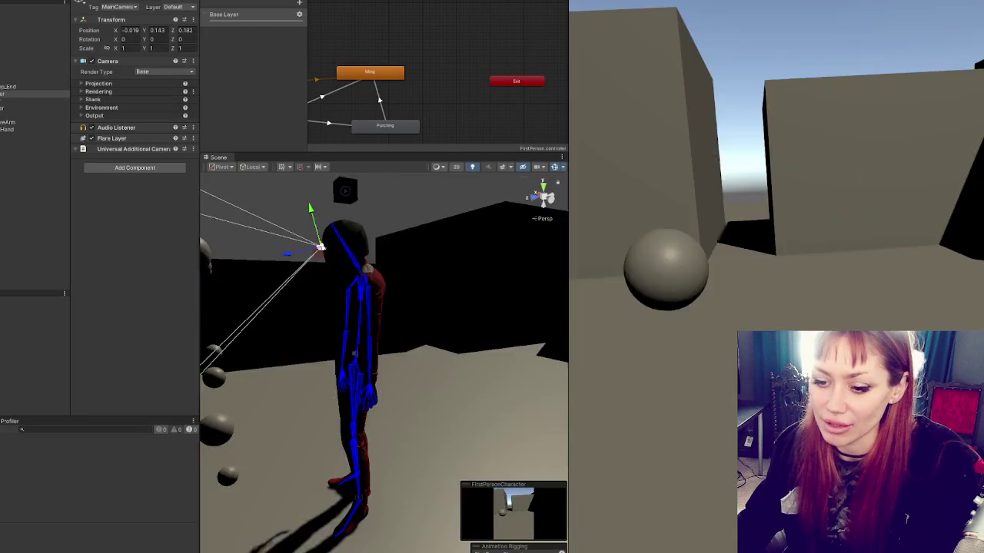
{"action": "key", "text": "alt+Tab"}
{"action": "left_click", "coordinate": [138, 258]}
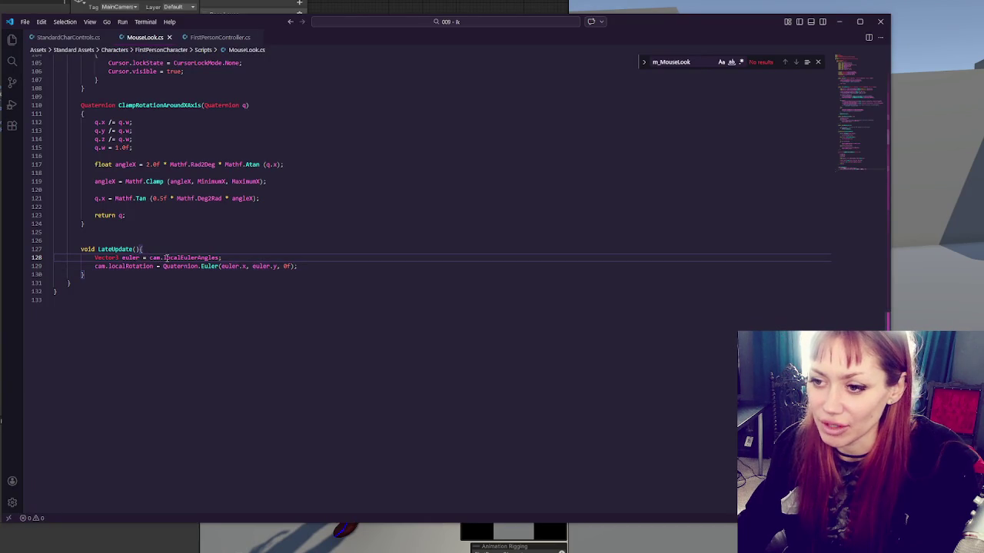
- Change LateUpdate to use cam.eulerAngles and cam.rotation, save, and reload in Unity
{"action": "left_click_drag", "start_coordinate": [163, 258], "coordinate": [188, 258]}
{"action": "type", "text": "euler"}
{"action": "double_click", "coordinate": [116, 267]}
{"action": "type", "text": "rotation"}
{"action": "key", "text": "ctrl+s"}
{"action": "left_click", "coordinate": [216, 246]}
{"action": "key", "text": "alt+Tab"}
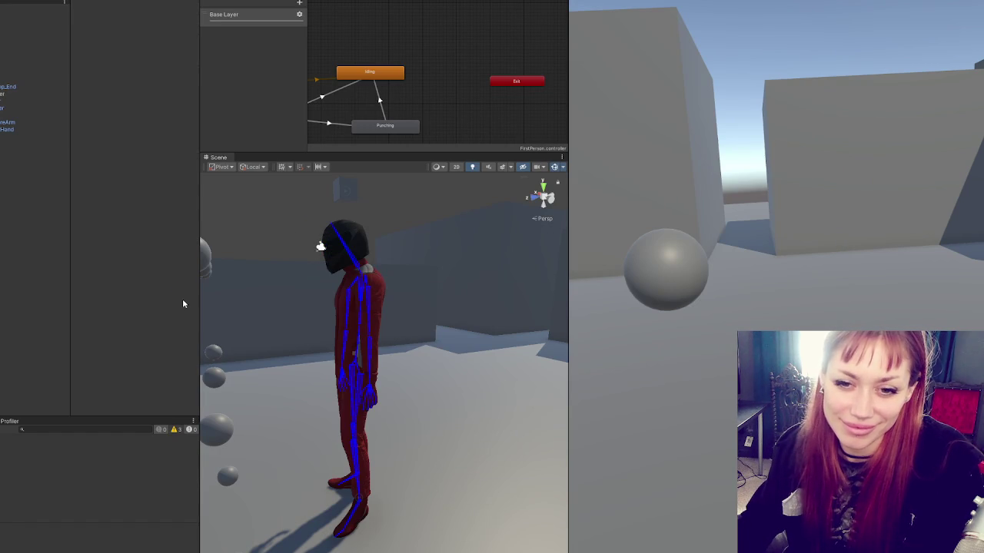
- Test the world-rotation mouse-look in Play mode, inspect Main Camera, then return to MouseLook.cs
{"action": "key", "text": "ctrl+p"}
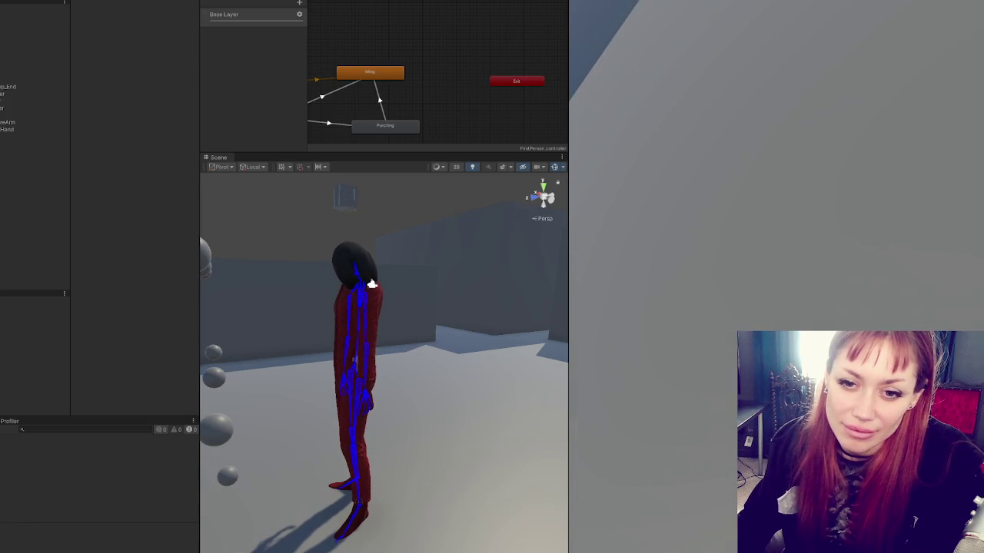
{"action": "mouse_move", "coordinate": [645, 256]}
{"action": "mouse_move", "coordinate": [777, 276]}
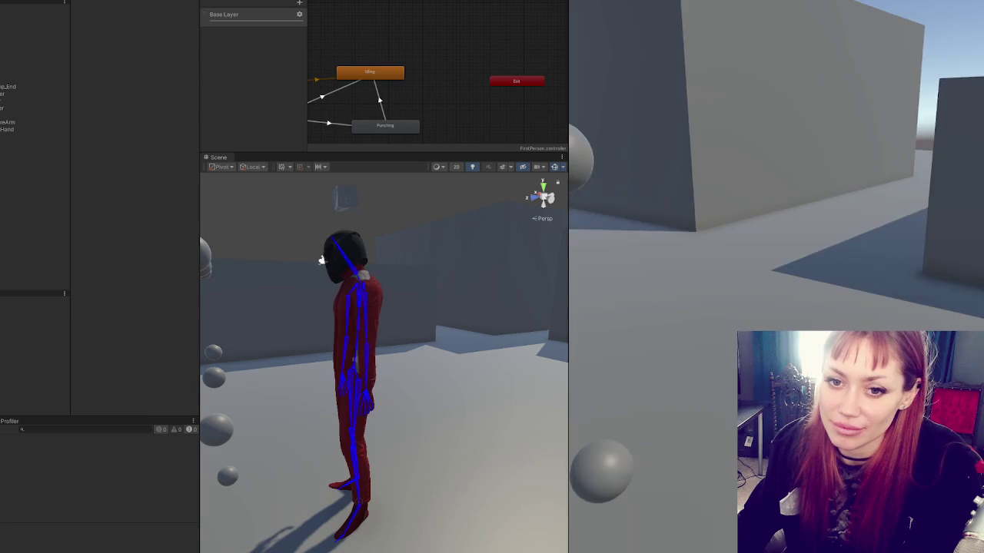
{"action": "mouse_move", "coordinate": [776, 231]}
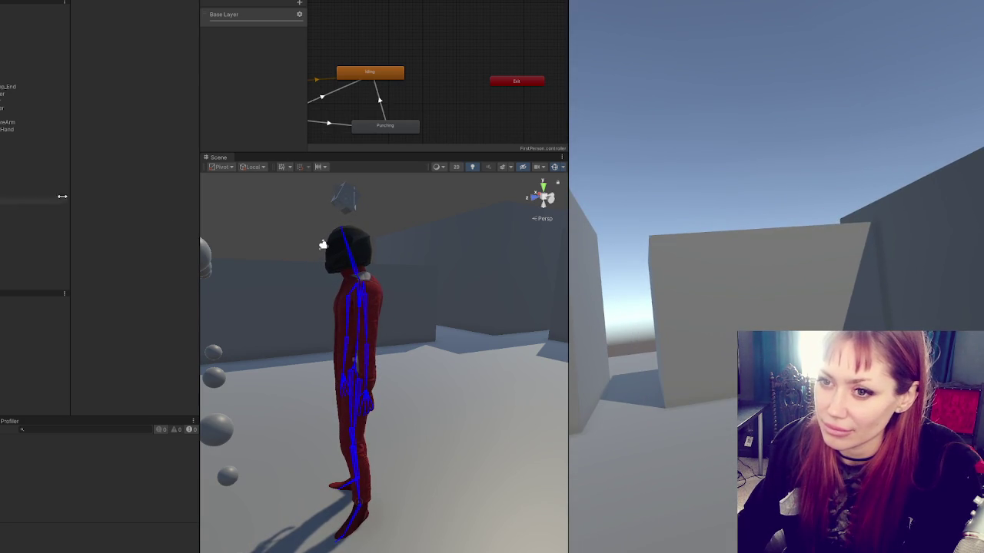
{"action": "left_click", "coordinate": [42, 94]}
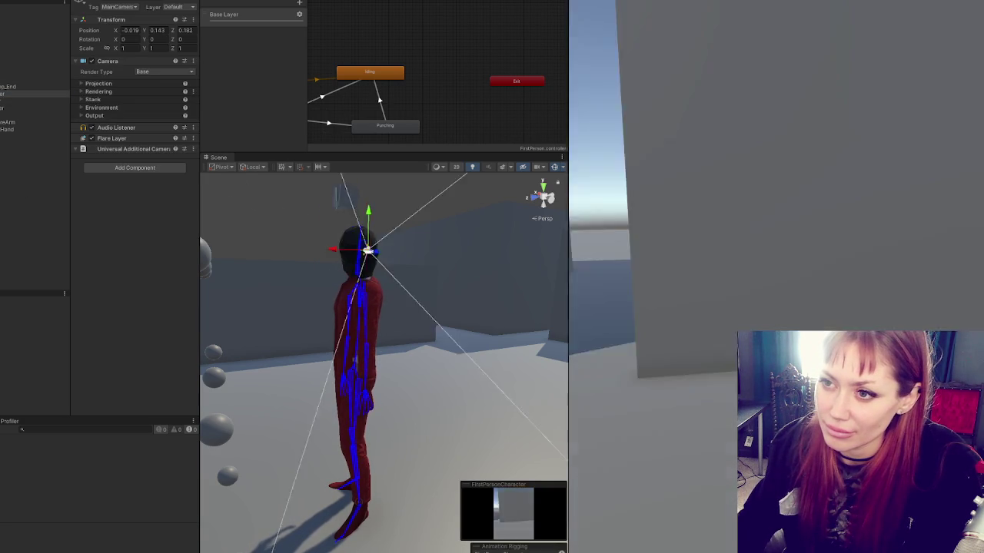
{"action": "mouse_move", "coordinate": [776, 231]}
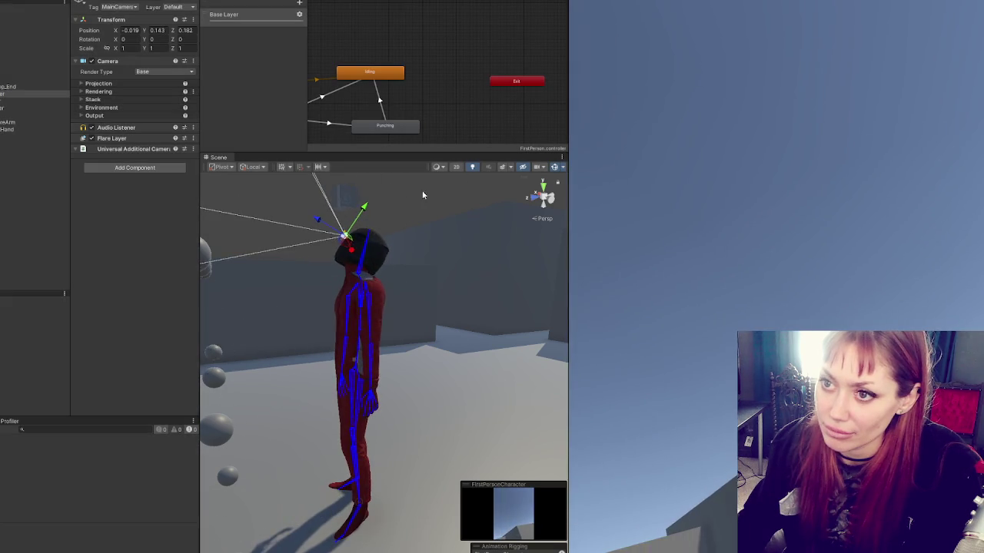
{"action": "mouse_move", "coordinate": [415, 207]}
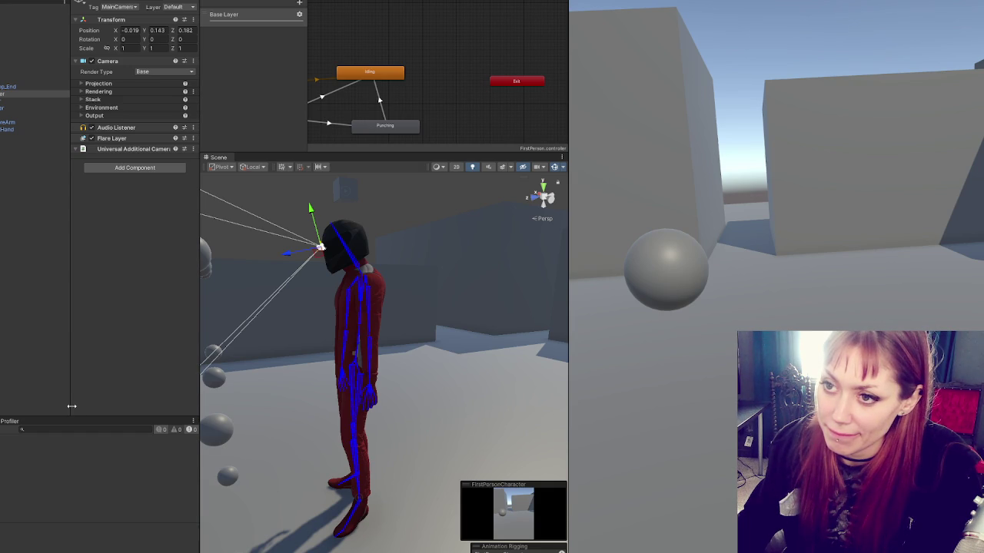
{"action": "key", "text": "alt+Tab"}
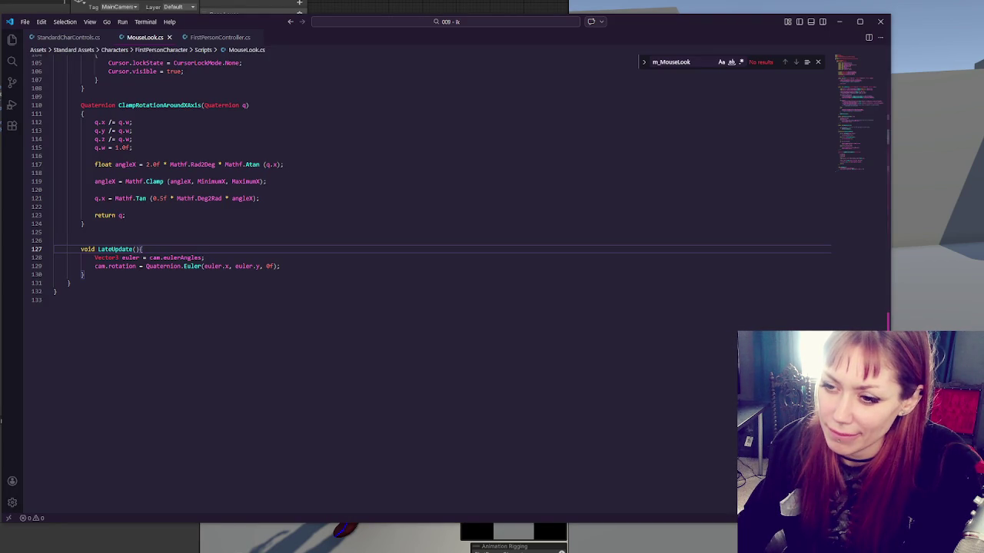
- Make 'Debug.Log(cam.eulerAngles, cam.gameObject);' the first line of LateUpdate, then let Unity recompile
{"action": "left_click_drag", "start_coordinate": [149, 258], "coordinate": [186, 257]}
{"action": "left_click", "coordinate": [205, 252]}
{"action": "key", "text": "Return"}
{"action": "type", "text": "Debug.Log(cam.eulerAngles, cam.gameObjec"}
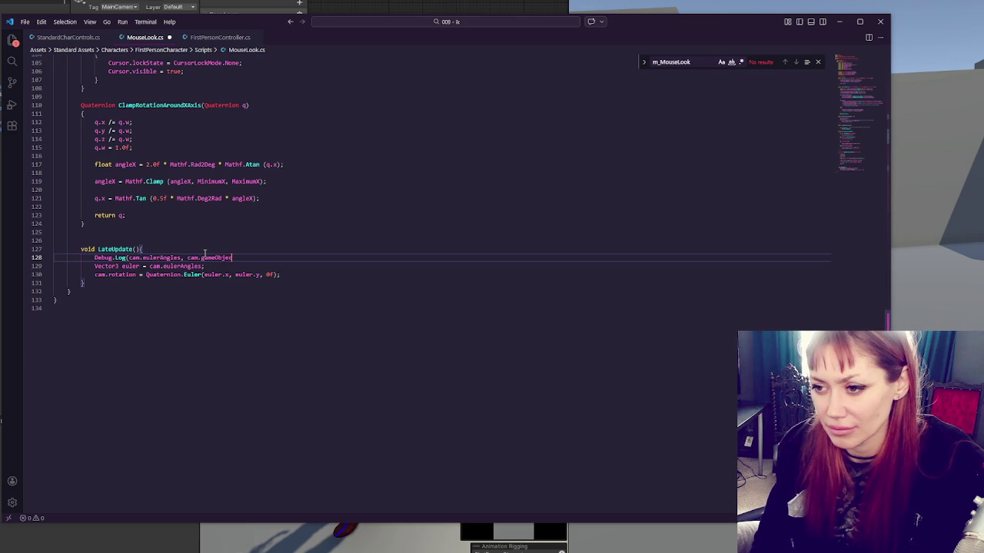
{"action": "type", "text": "t);"}
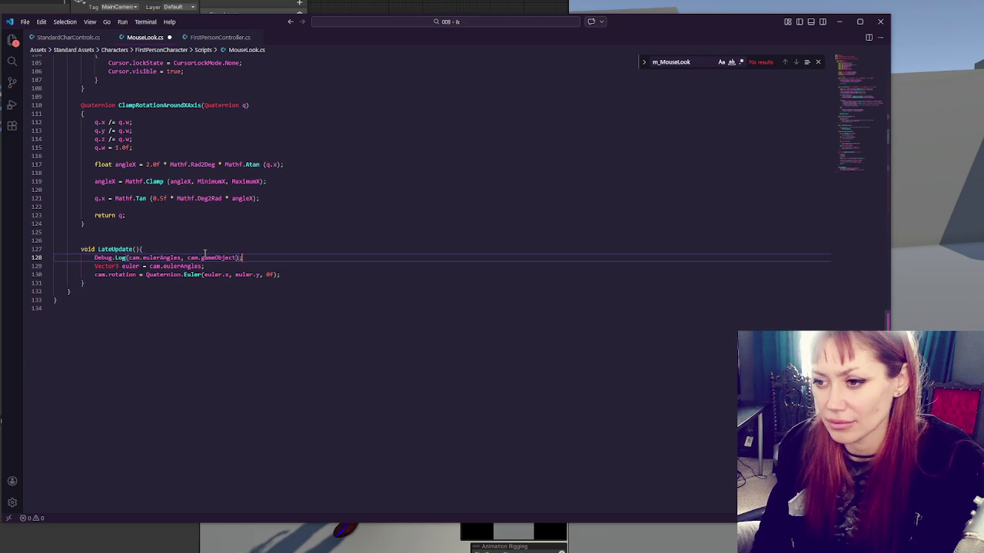
{"action": "left_click", "coordinate": [478, 3]}
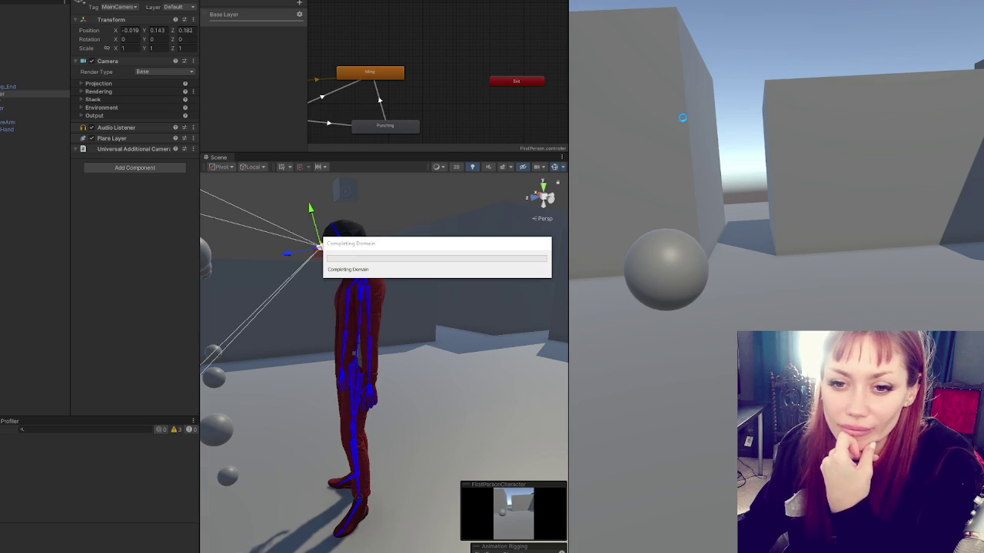
- Look around in the Game view with logging active, then return to MouseLook.cs
{"action": "left_click", "coordinate": [683, 121]}
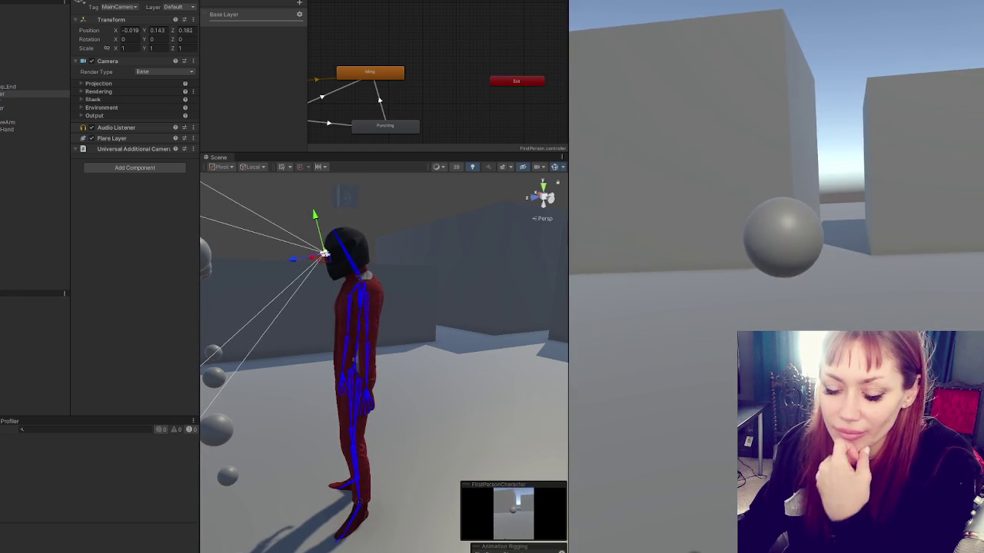
{"action": "key", "text": "alt+Tab"}
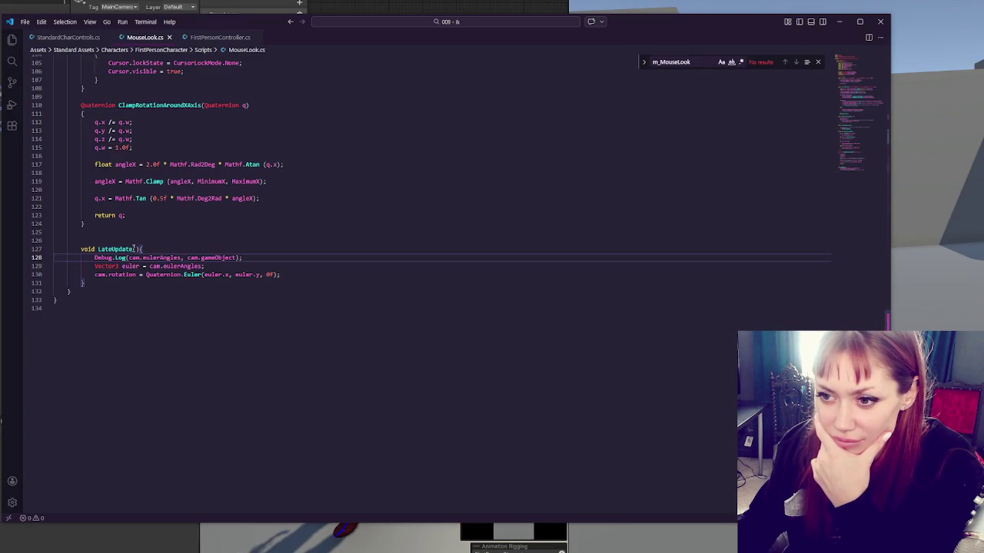
- Move the LateUpdate method out of MouseLook.cs into FirstPersonController.cs below line 261
{"action": "scroll", "coordinate": [135, 248], "scroll_direction": "up", "scroll_amount": 3}
{"action": "left_click_drag", "start_coordinate": [134, 371], "coordinate": [147, 328]}
{"action": "key", "text": "ctrl+c"}
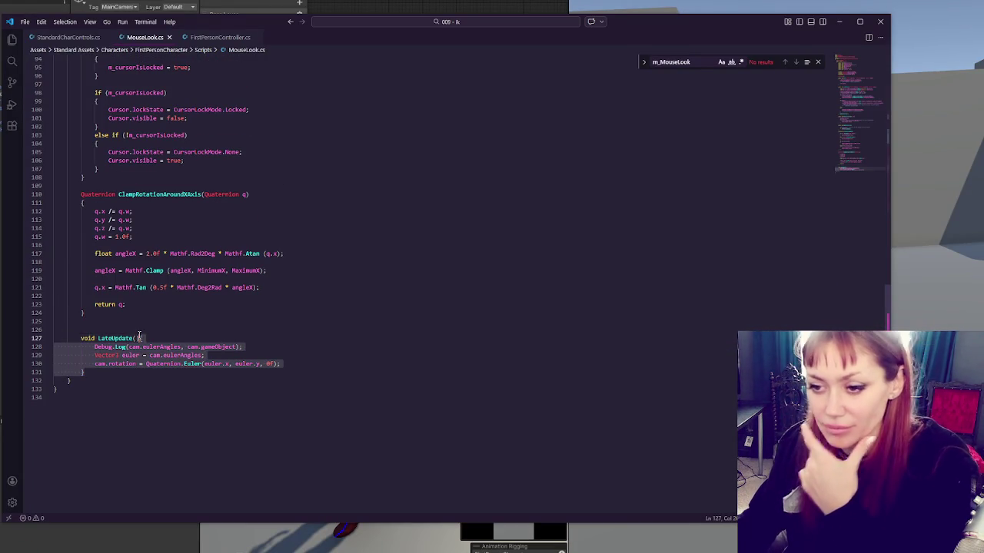
{"action": "key", "text": "Delete"}
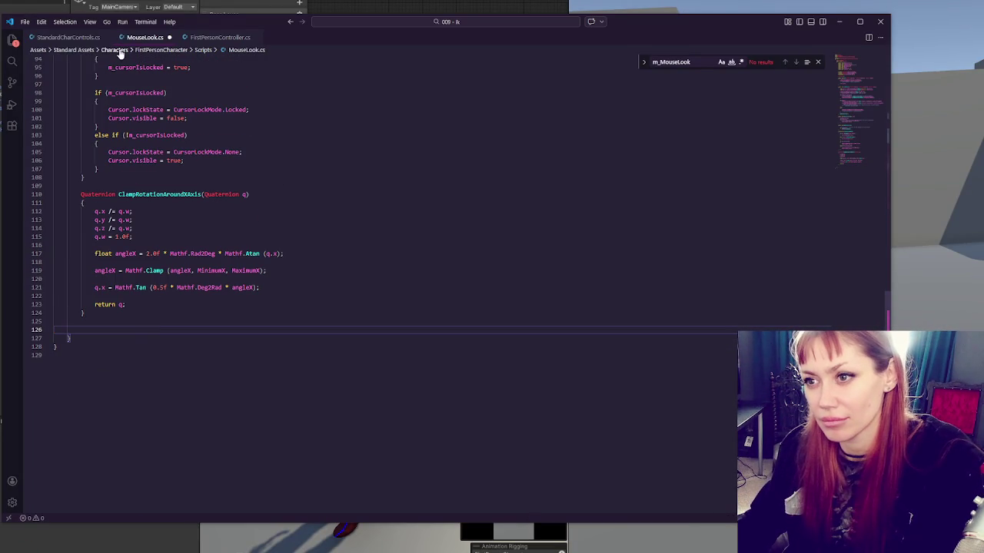
{"action": "left_click", "coordinate": [221, 37]}
{"action": "scroll", "coordinate": [227, 164], "scroll_direction": "down", "scroll_amount": 20}
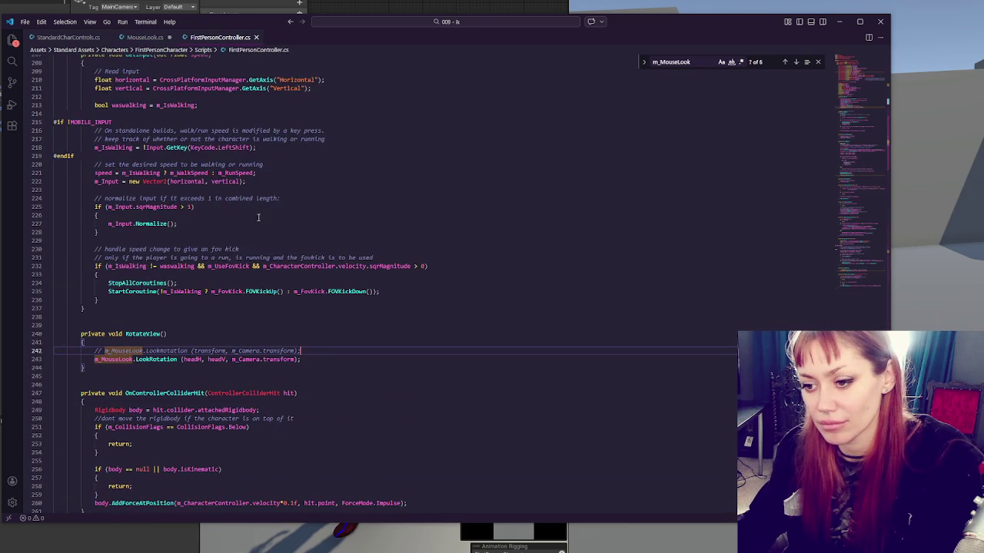
{"action": "scroll", "coordinate": [258, 217], "scroll_direction": "down", "scroll_amount": 6}
{"action": "key", "text": "ctrl+f"}
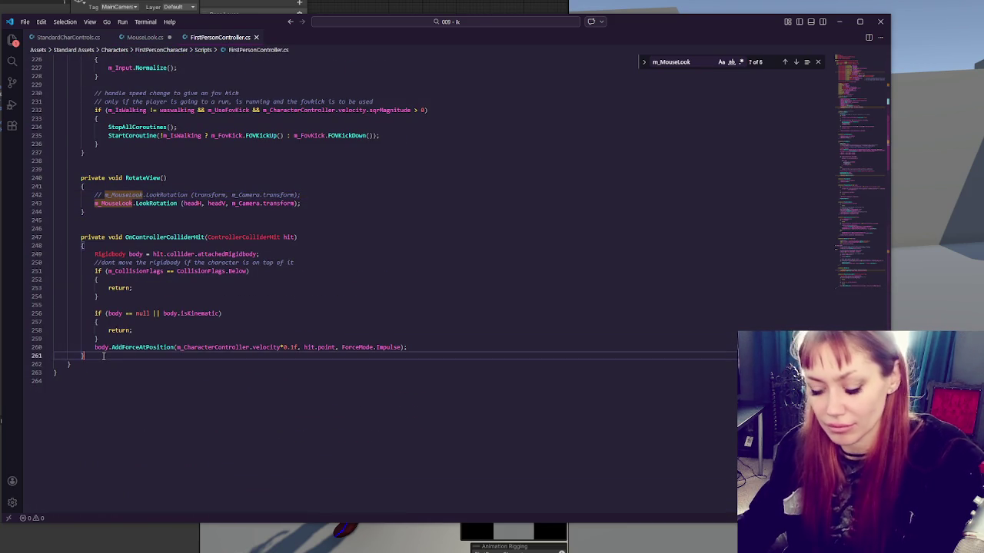
{"action": "type", "text": "lateupdate"}
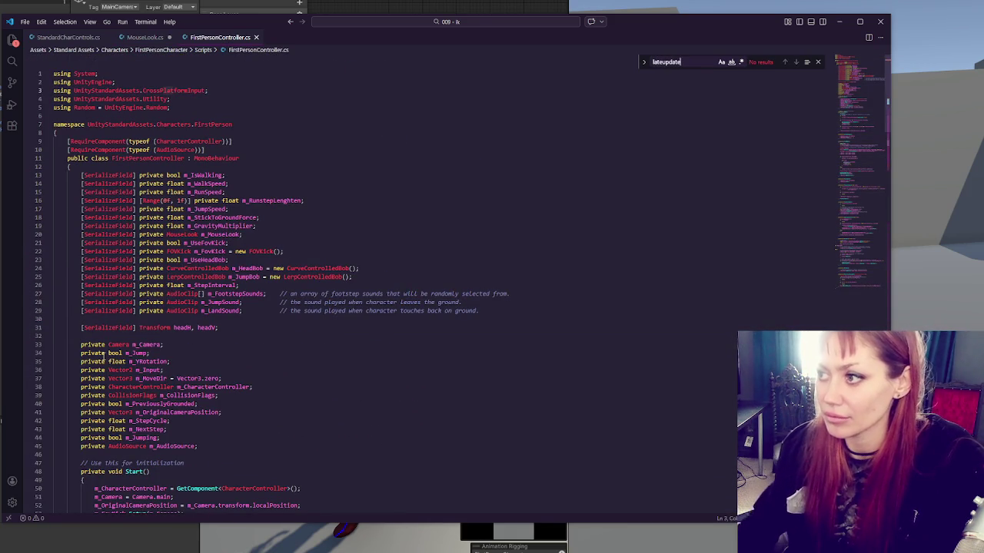
{"action": "left_click", "coordinate": [215, 334]}
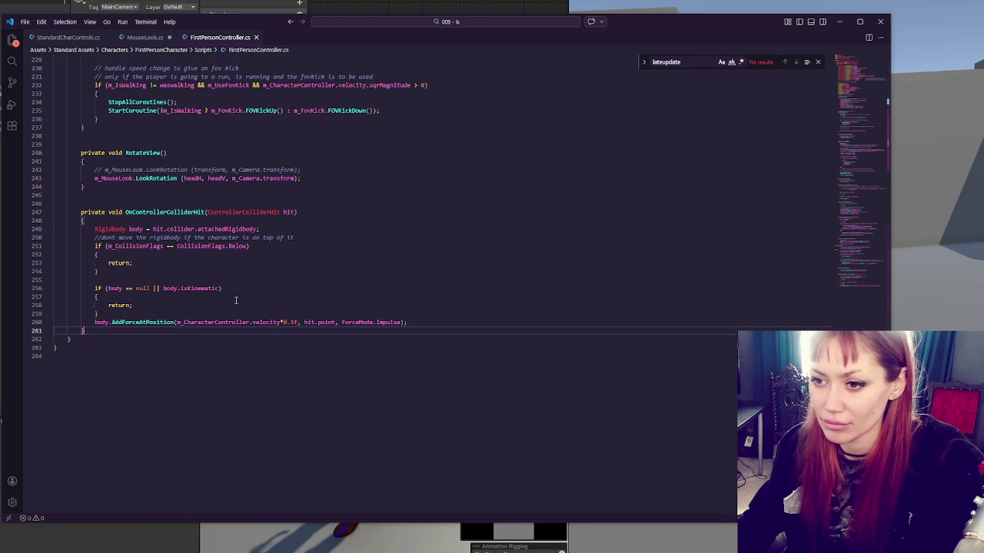
{"action": "key", "text": "Return"}
{"action": "key", "text": "ctrl+v"}
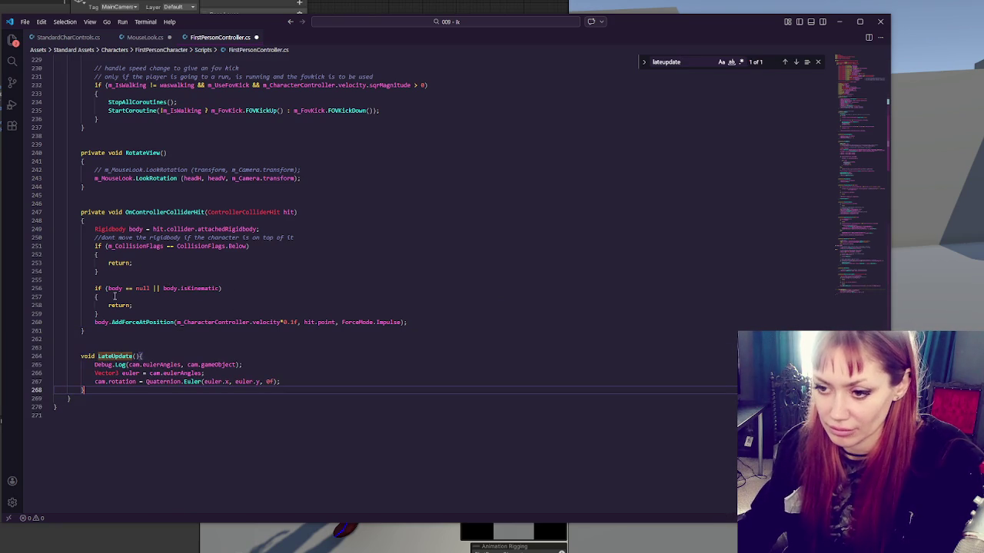
- Delete the Debug.Log line and change cam.eulerAngles to m_Camera.transform.eulerAngles
{"action": "left_click", "coordinate": [217, 370]}
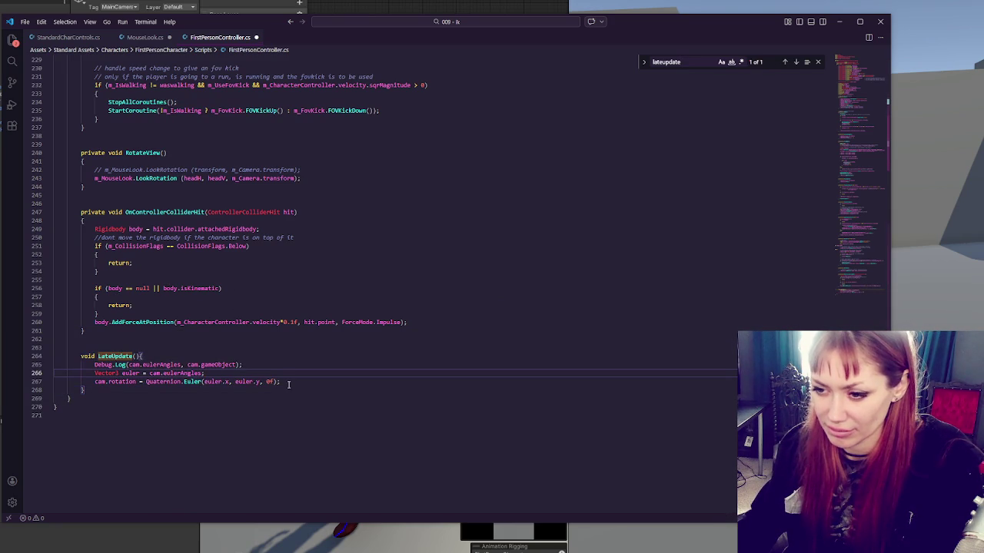
{"action": "left_click_drag", "start_coordinate": [95, 364], "coordinate": [264, 366]}
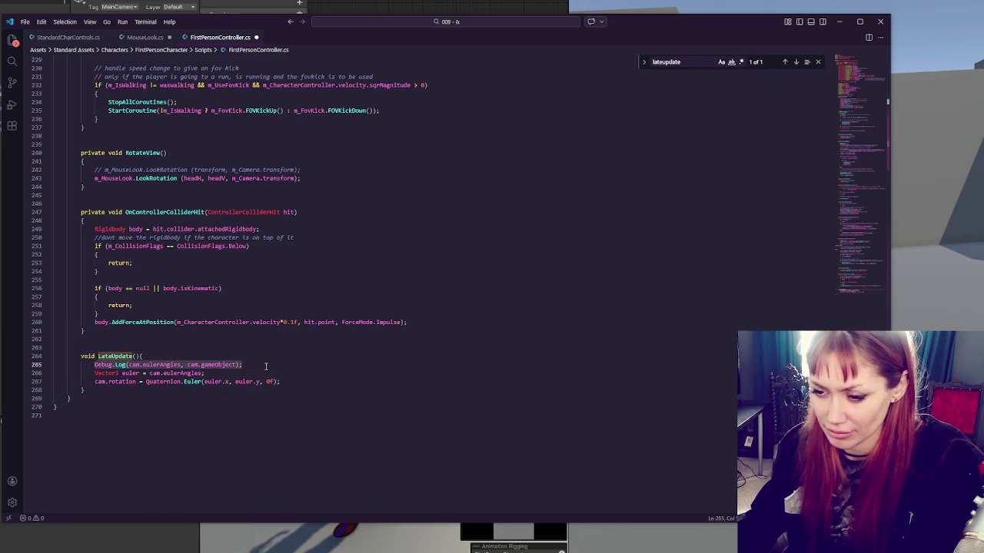
{"action": "key", "text": "BackSpace"}
{"action": "double_click", "coordinate": [155, 372]}
{"action": "double_click", "coordinate": [245, 170]}
{"action": "key", "text": "ctrl+c"}
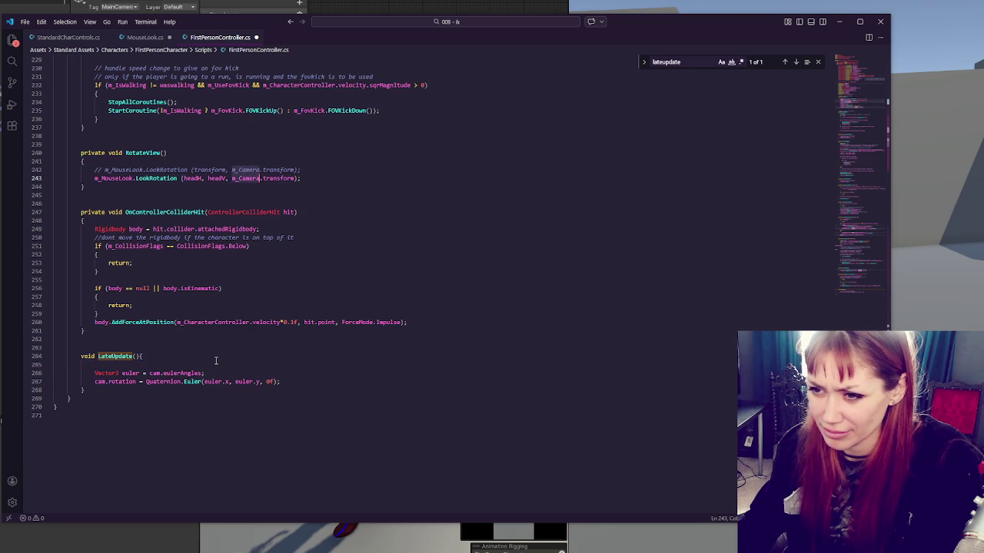
{"action": "double_click", "coordinate": [155, 373]}
{"action": "key", "text": "ctrl+v"}
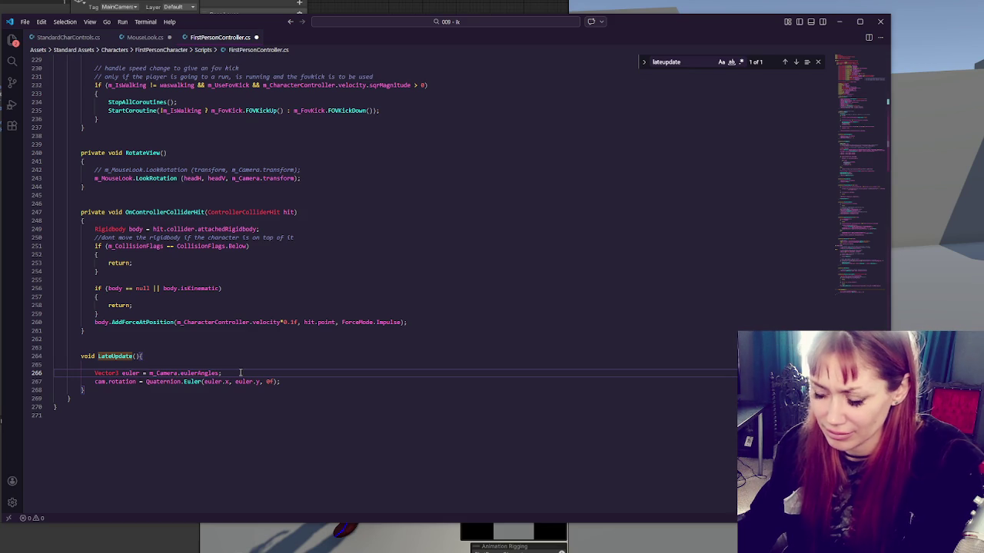
{"action": "type", "text": "transform."}
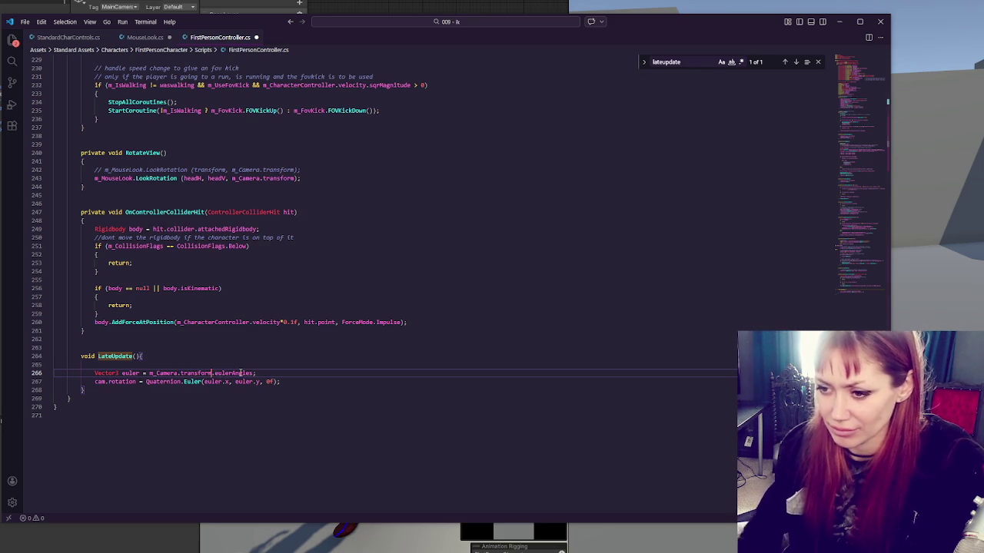
- Change cam.rotation to m_Camera.transform.rotation, save FirstPersonController.cs, and return to Unity
{"action": "double_click", "coordinate": [108, 382]}
{"action": "key", "text": "ctrl+v"}
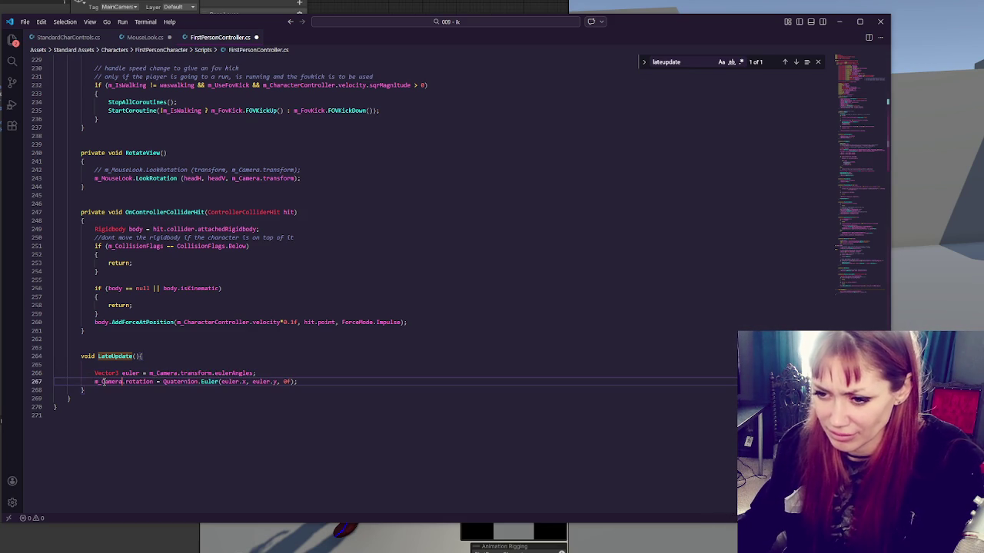
{"action": "type", "text": ".transform"}
{"action": "key", "text": "ctrl+s"}
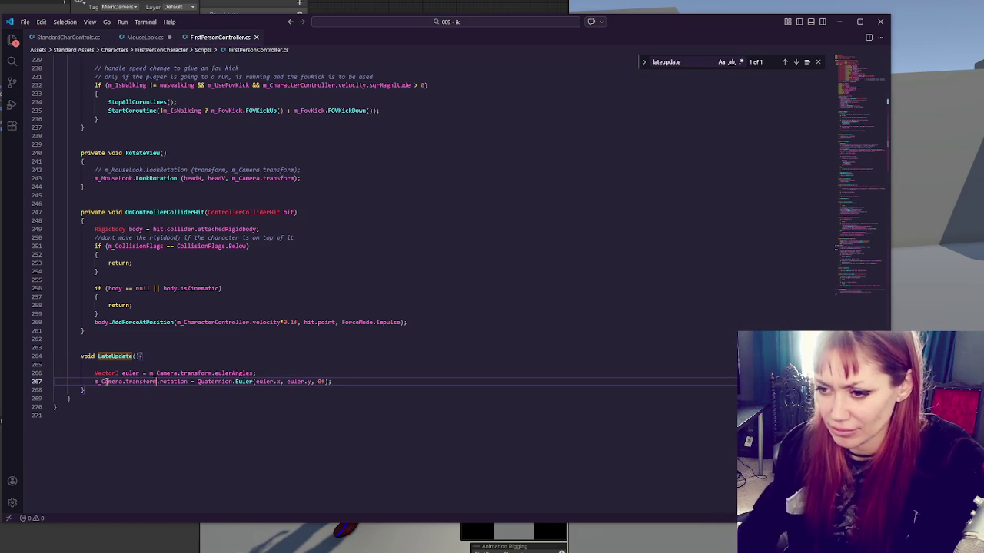
{"action": "left_click", "coordinate": [143, 38]}
{"action": "left_click", "coordinate": [221, 37]}
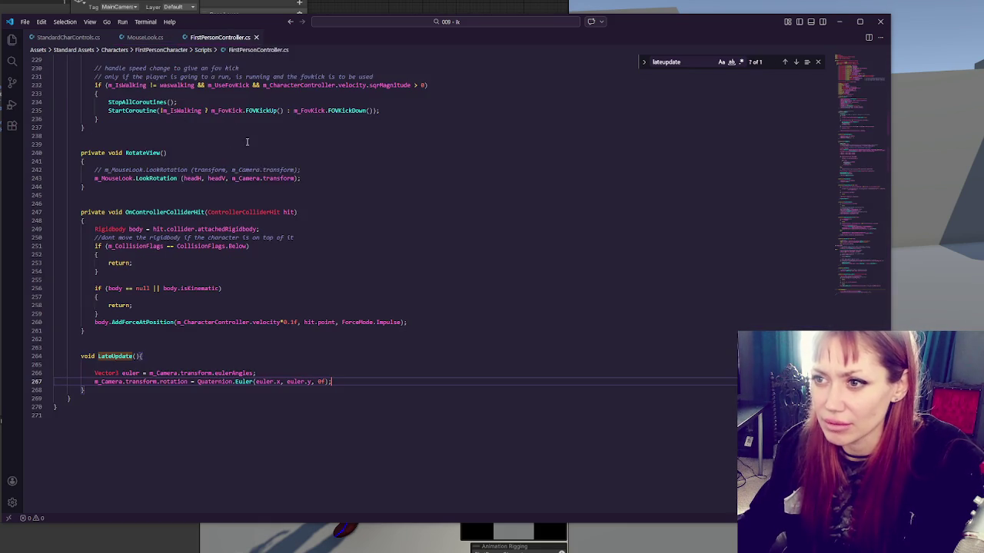
{"action": "key", "text": "alt+Tab"}
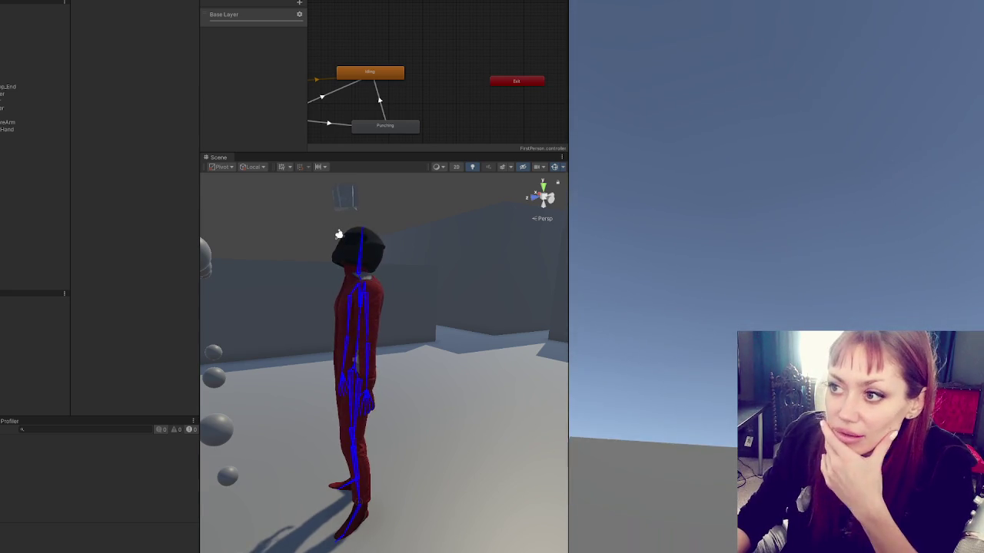
{"action": "key", "text": "alt+Tab"}
{"action": "scroll", "coordinate": [304, 301], "scroll_direction": "up", "scroll_amount": 10}
- Bring MouseLook.cs to the front, scrolled to the LookRotation method
{"action": "scroll", "coordinate": [304, 300], "scroll_direction": "up", "scroll_amount": 15}
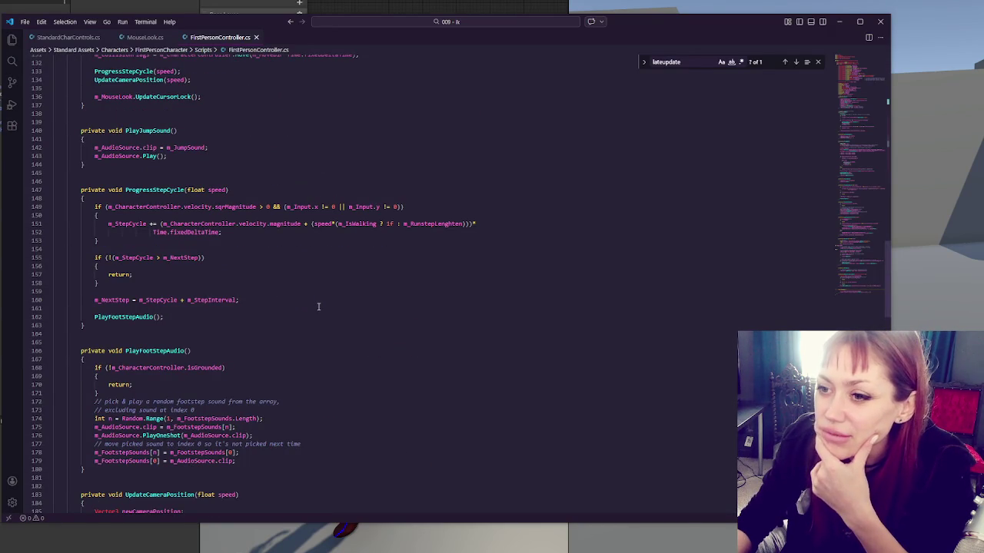
{"action": "left_click", "coordinate": [146, 37]}
{"action": "scroll", "coordinate": [445, 346], "scroll_direction": "up", "scroll_amount": 15}
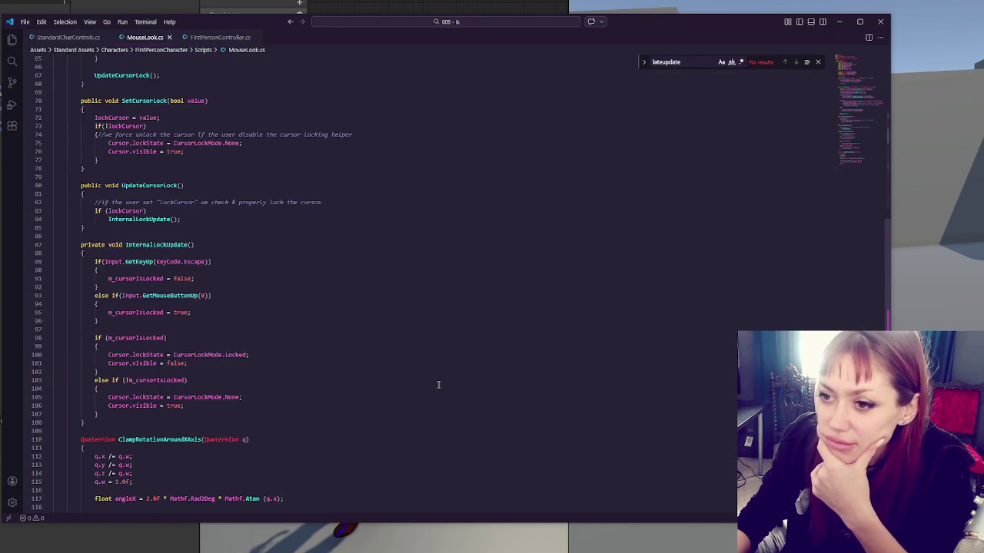
{"action": "scroll", "coordinate": [438, 385], "scroll_direction": "up", "scroll_amount": 6}
{"action": "left_click", "coordinate": [440, 280]}
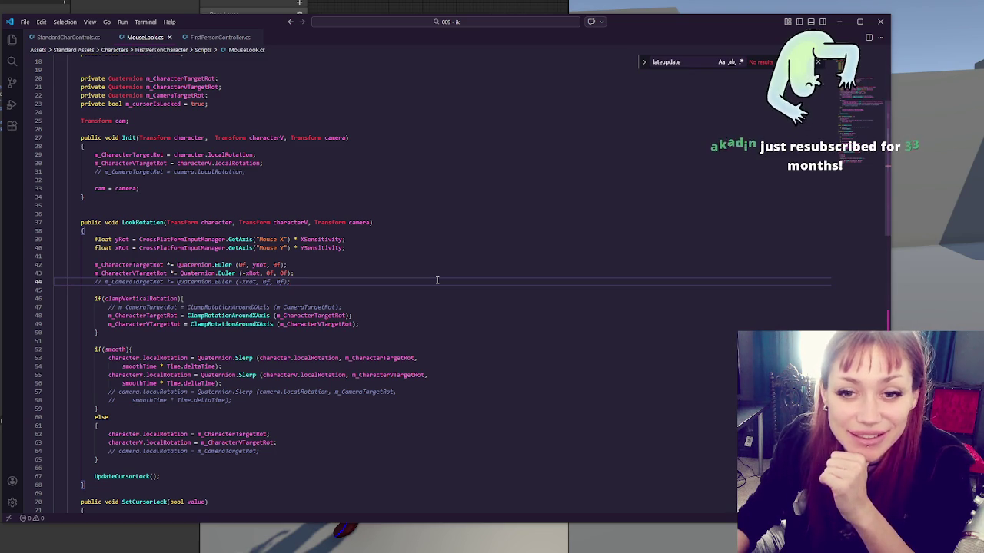
{"action": "left_click", "coordinate": [482, 272]}
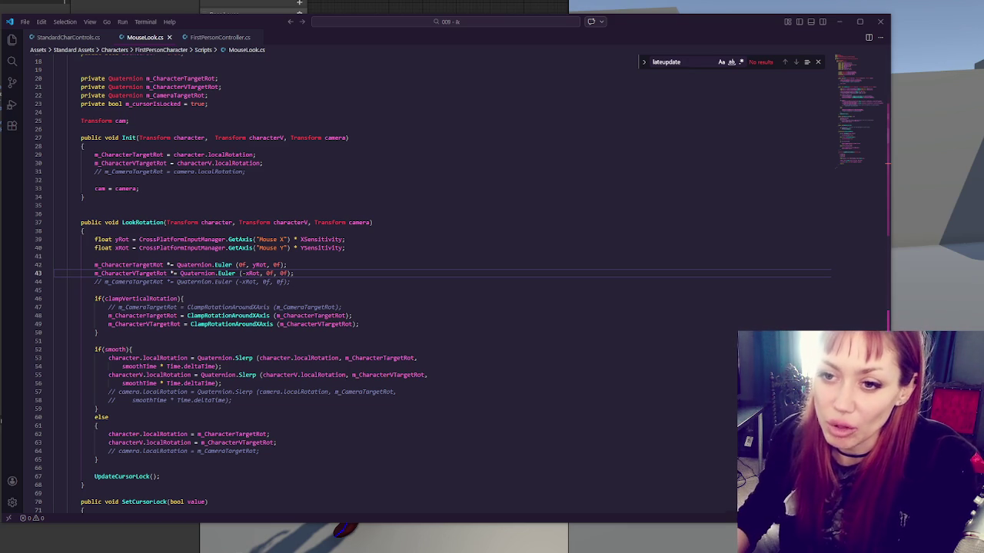
{"action": "left_click", "coordinate": [369, 272]}
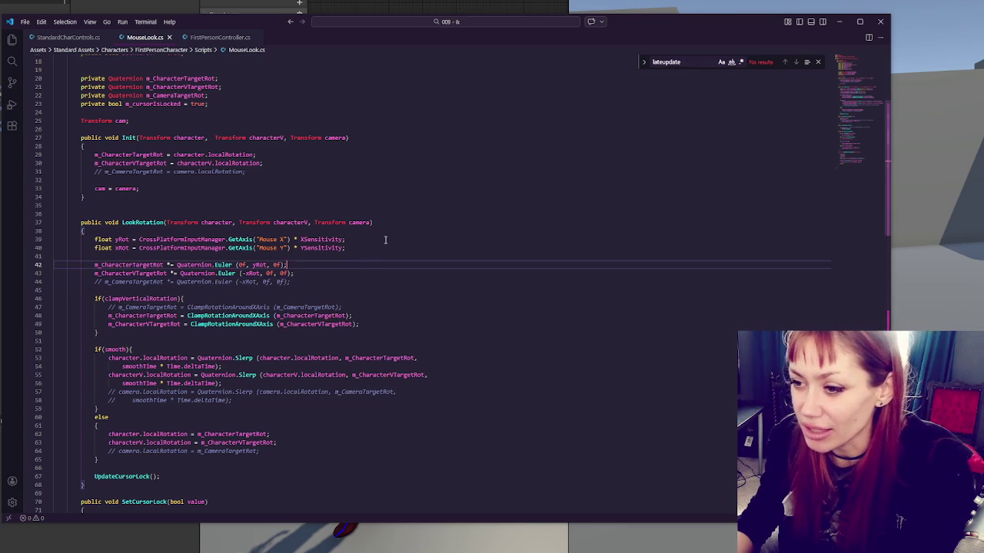
{"action": "scroll", "coordinate": [369, 230], "scroll_direction": "down", "scroll_amount": 3}
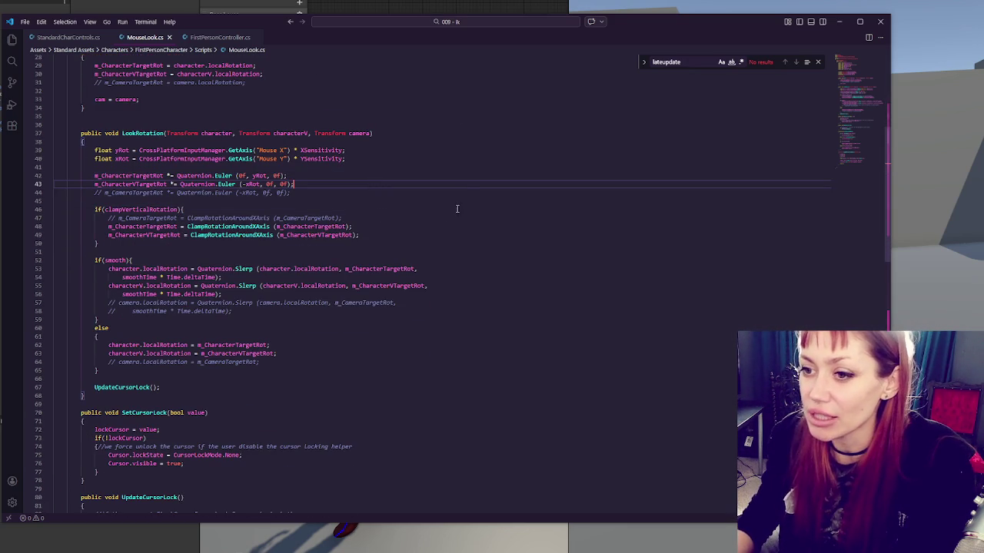
- Trace uses of xRot, yRot, m_CharacterTargetRot and localRotation, then open a line after line 44
{"action": "left_click", "coordinate": [256, 185]}
{"action": "left_click", "coordinate": [265, 176]}
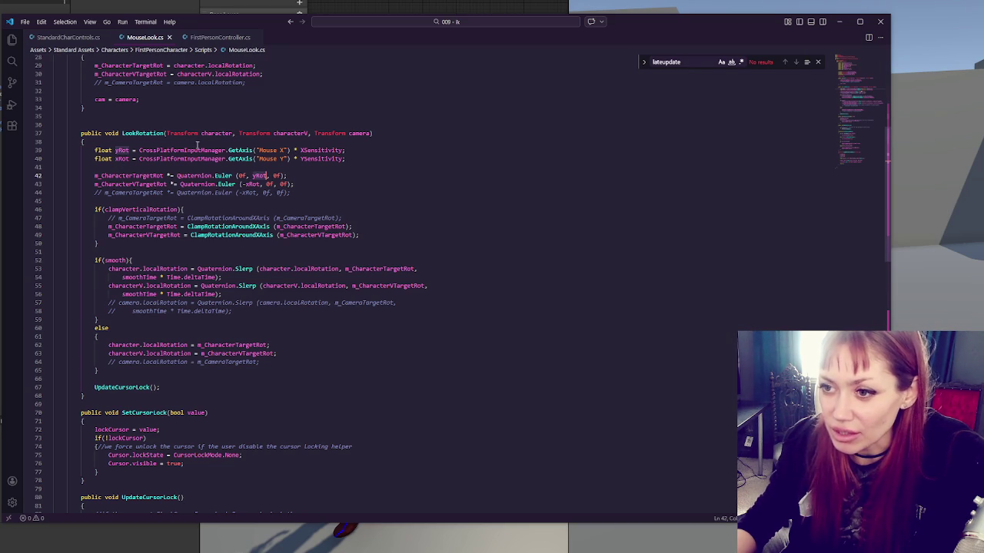
{"action": "left_click", "coordinate": [164, 175]}
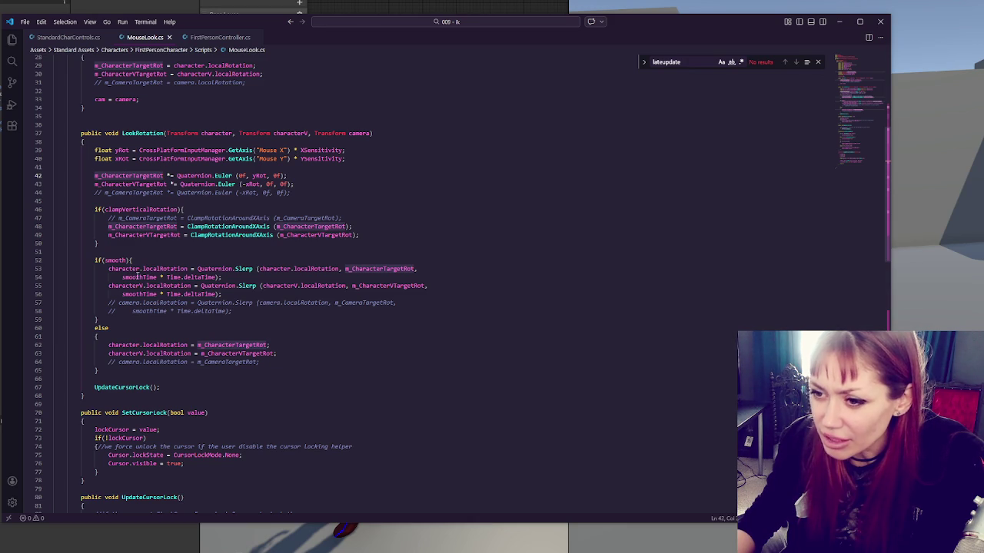
{"action": "left_click", "coordinate": [188, 269]}
{"action": "scroll", "coordinate": [364, 204], "scroll_direction": "down", "scroll_amount": 1}
{"action": "scroll", "coordinate": [363, 204], "scroll_direction": "down", "scroll_amount": 2}
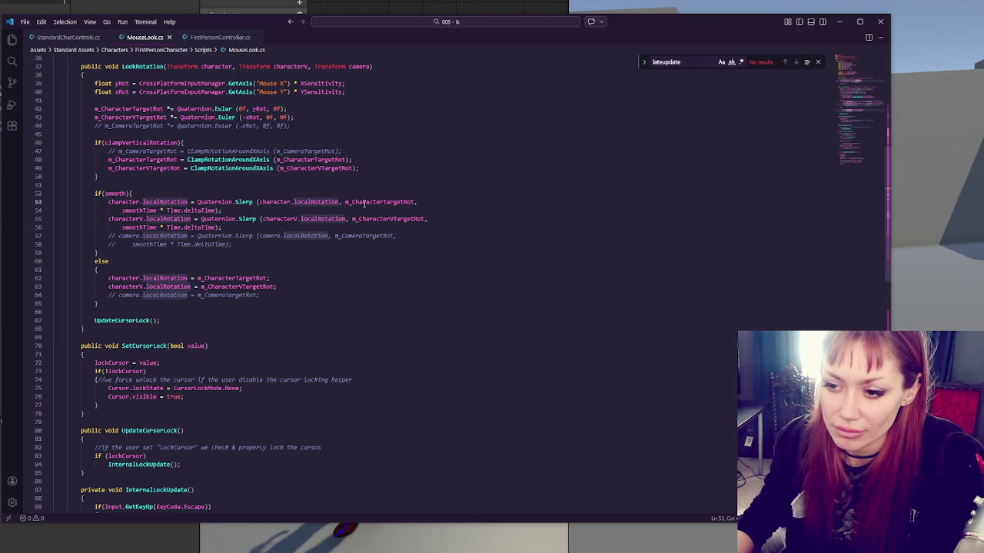
{"action": "scroll", "coordinate": [365, 203], "scroll_direction": "up", "scroll_amount": 3}
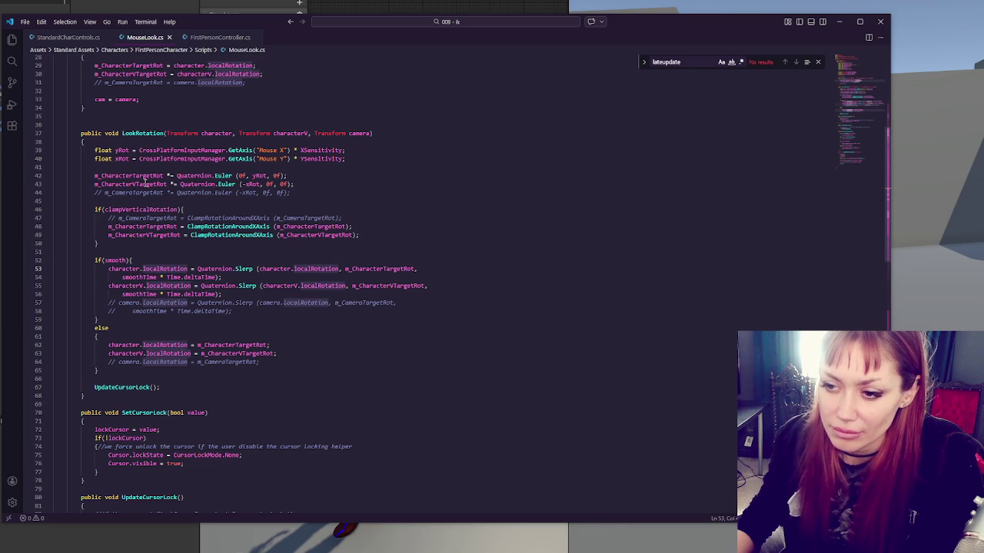
{"action": "double_click", "coordinate": [226, 344]}
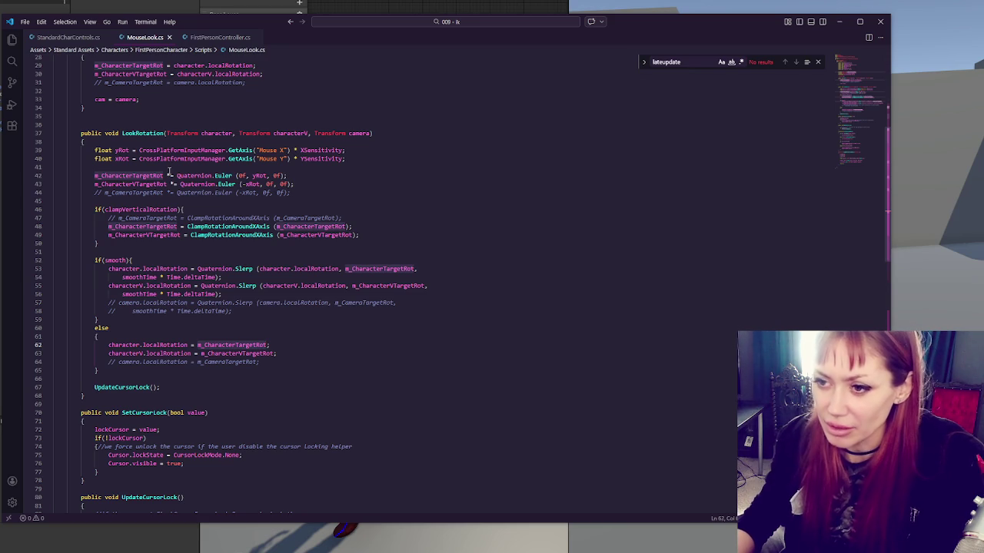
{"action": "left_click", "coordinate": [315, 194]}
{"action": "key", "text": "Return"}
{"action": "key", "text": "Return"}
- Log the target rotation m_CharacterTargetRot both before and after the vertical-clamp block
{"action": "type", "text": "Debug.Log(\""}
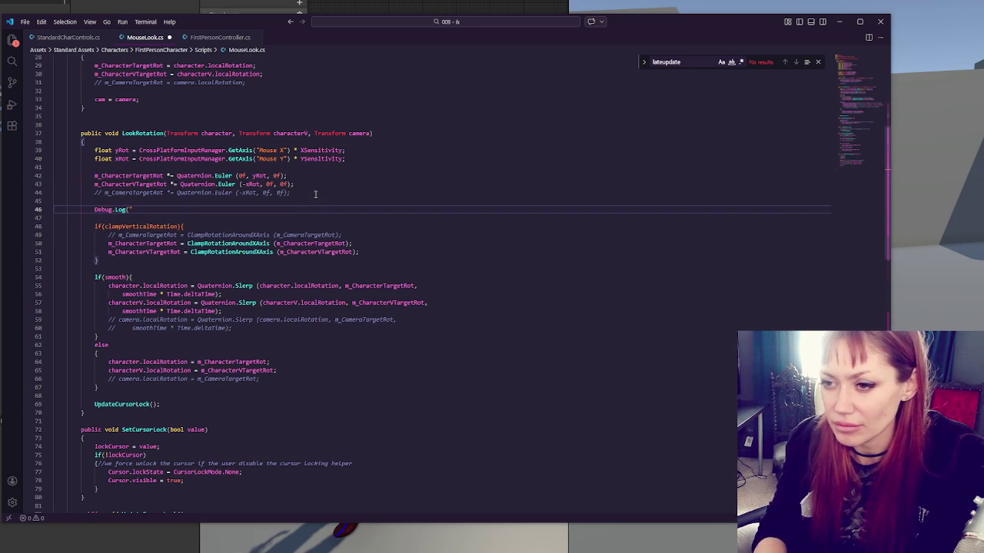
{"action": "type", "text": "r"}
{"action": "type", "text": "arget rot"}
{"action": "type", "text": ": \" + m_CharacterTargetRot);"}
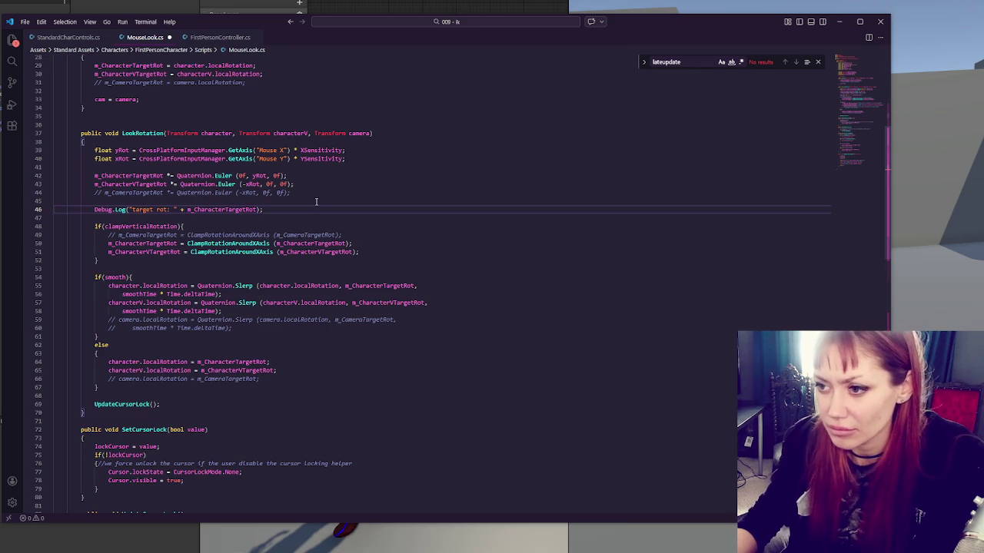
{"action": "left_click", "coordinate": [320, 261]}
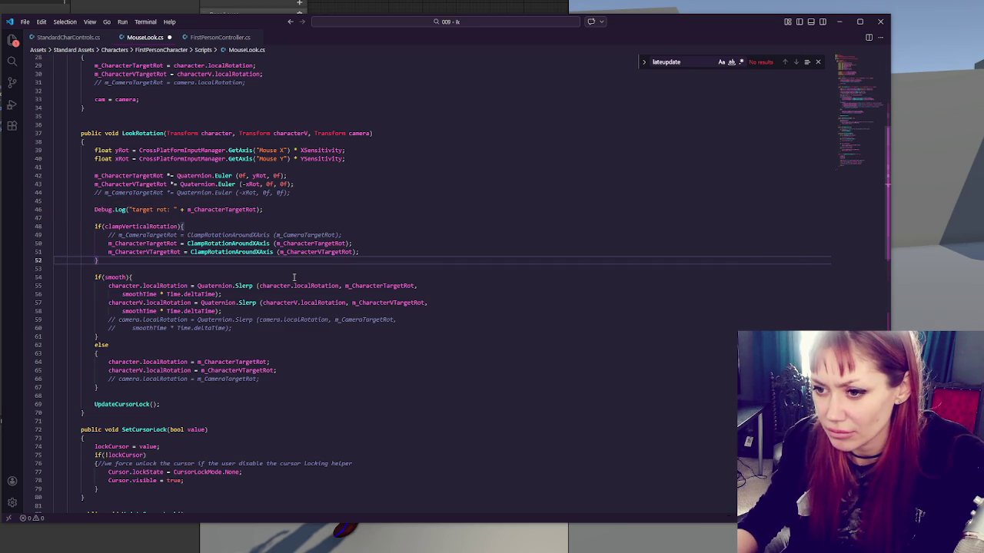
{"action": "key", "text": "Return"}
{"action": "key", "text": "Return"}
{"action": "type", "text": "Debug.Log(\"target rot: \" + m_CharacterTargetRot);"}
- Change the clamp argument on line 51 to m_CharacterVTargetRot
{"action": "key", "text": "Up"}
{"action": "key", "text": "Up"}
{"action": "key", "text": "Up"}
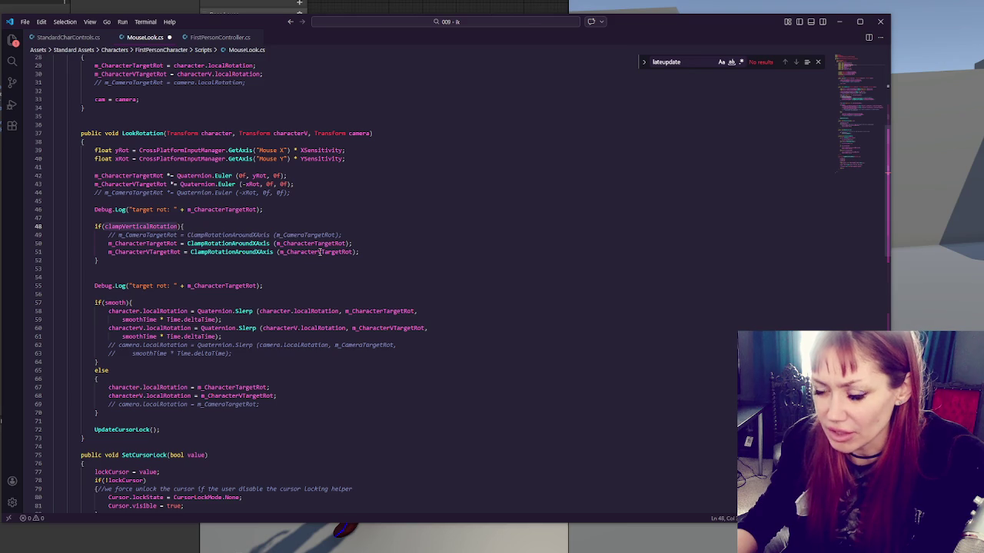
{"action": "key", "text": "ctrl+f"}
{"action": "left_click", "coordinate": [317, 252]}
{"action": "type", "text": "V"}
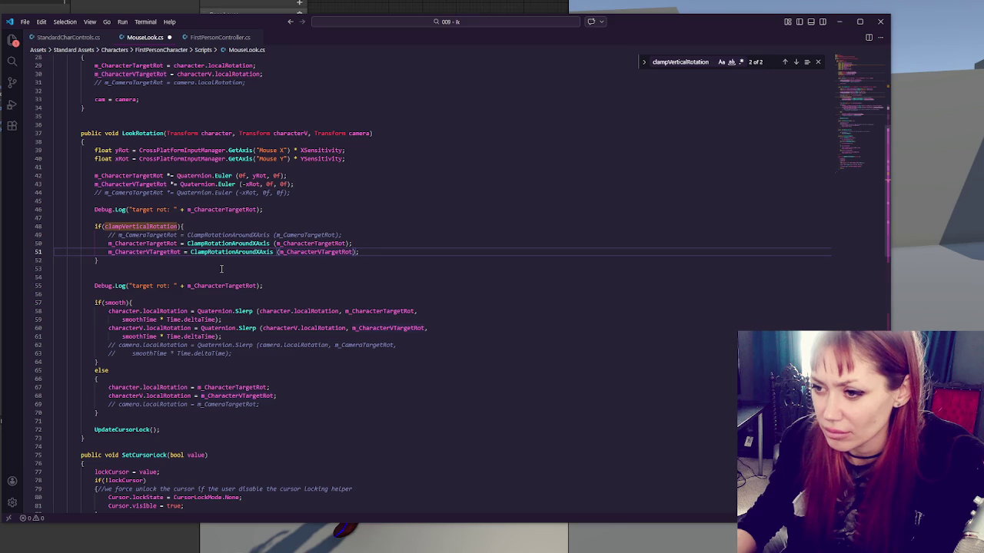
{"action": "scroll", "coordinate": [231, 277], "scroll_direction": "down", "scroll_amount": 15}
- Comment out the clampVerticalRotation if block
{"action": "scroll", "coordinate": [246, 280], "scroll_direction": "down", "scroll_amount": 4}
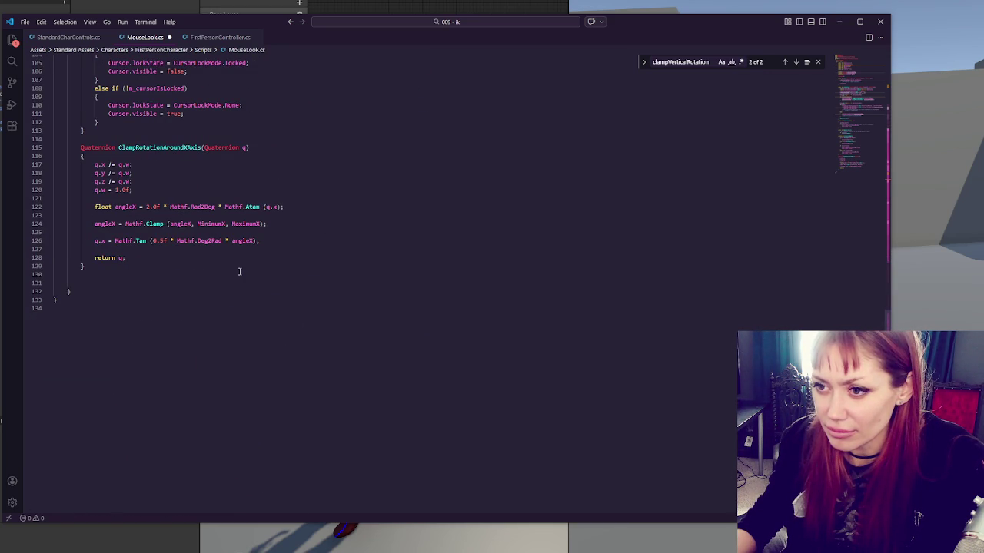
{"action": "scroll", "coordinate": [239, 271], "scroll_direction": "up", "scroll_amount": 15}
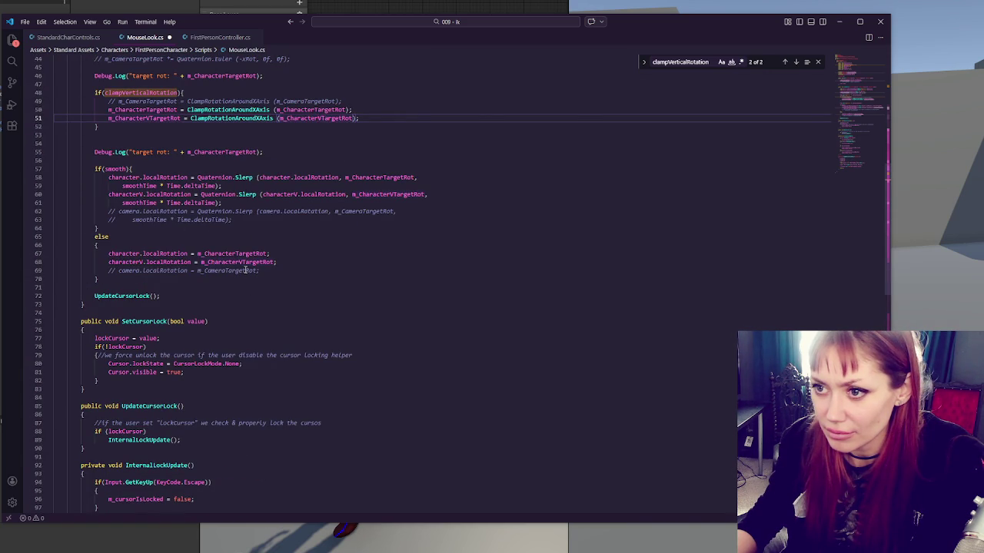
{"action": "scroll", "coordinate": [245, 270], "scroll_direction": "up", "scroll_amount": 3}
{"action": "left_click_drag", "start_coordinate": [153, 160], "coordinate": [154, 195]}
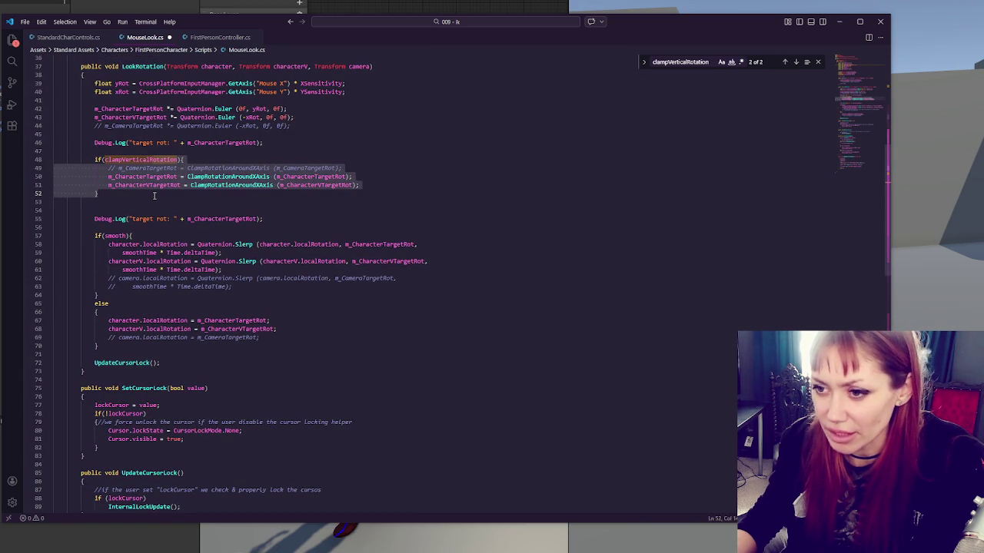
{"action": "key", "text": "ctrl+slash"}
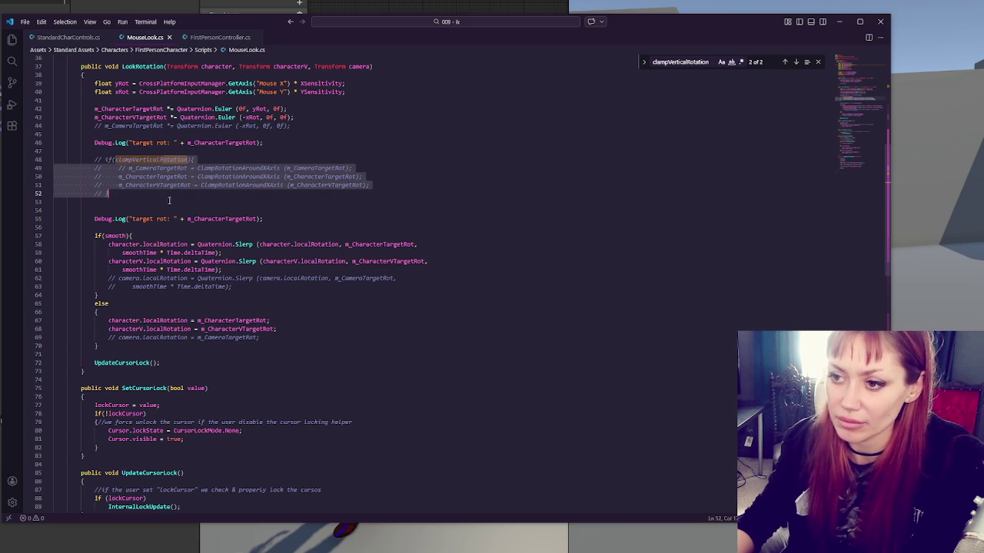
- Move the target-rotation Debug.Log line below the else block
{"action": "triple_click", "coordinate": [284, 221]}
{"action": "key", "text": "ctrl+x"}
{"action": "left_click", "coordinate": [229, 337]}
{"action": "key", "text": "ctrl+v"}
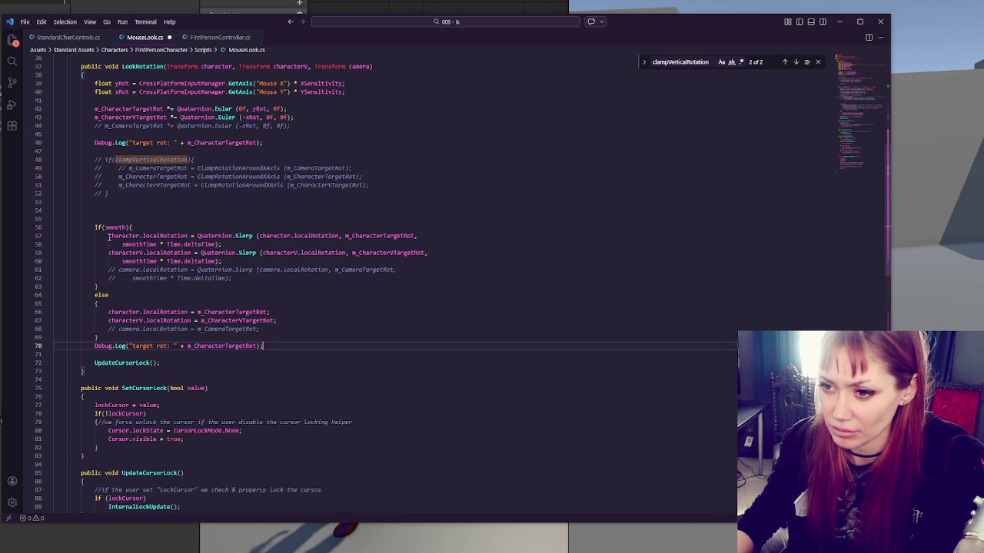
- Make that log print "local rot: " with character.localRotation, save, and switch to Unity
{"action": "left_click_drag", "start_coordinate": [108, 236], "coordinate": [187, 236]}
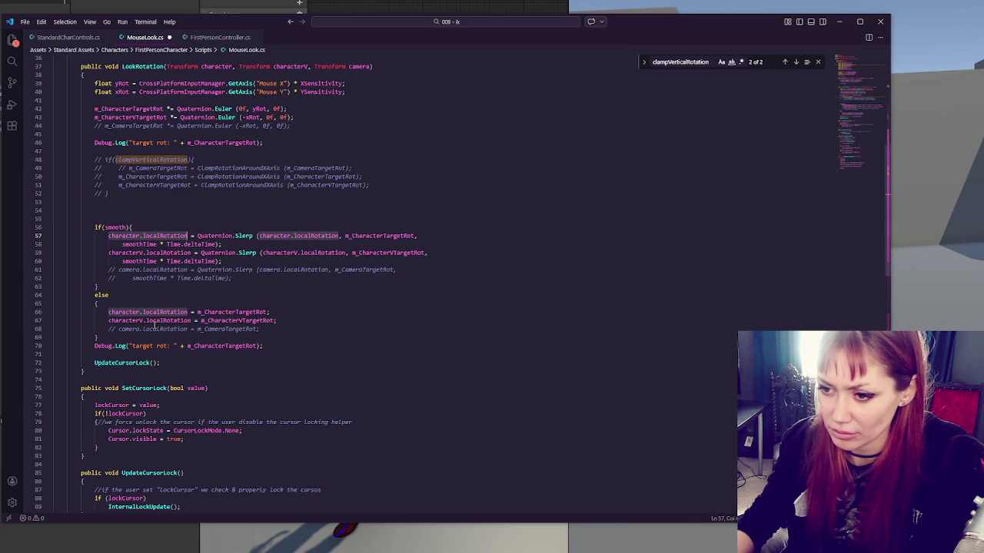
{"action": "left_click", "coordinate": [215, 313]}
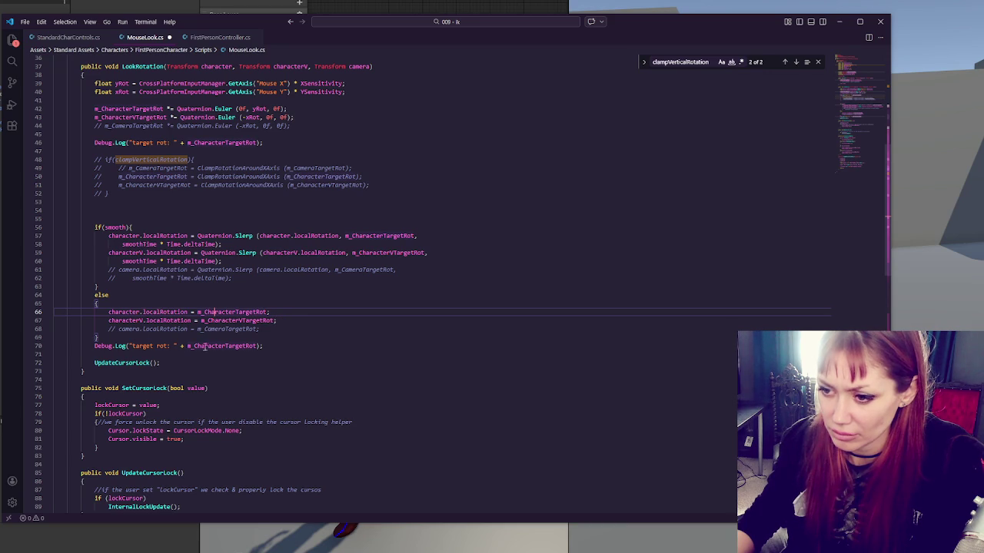
{"action": "left_click_drag", "start_coordinate": [189, 347], "coordinate": [255, 347]}
{"action": "key", "text": "ctrl+v"}
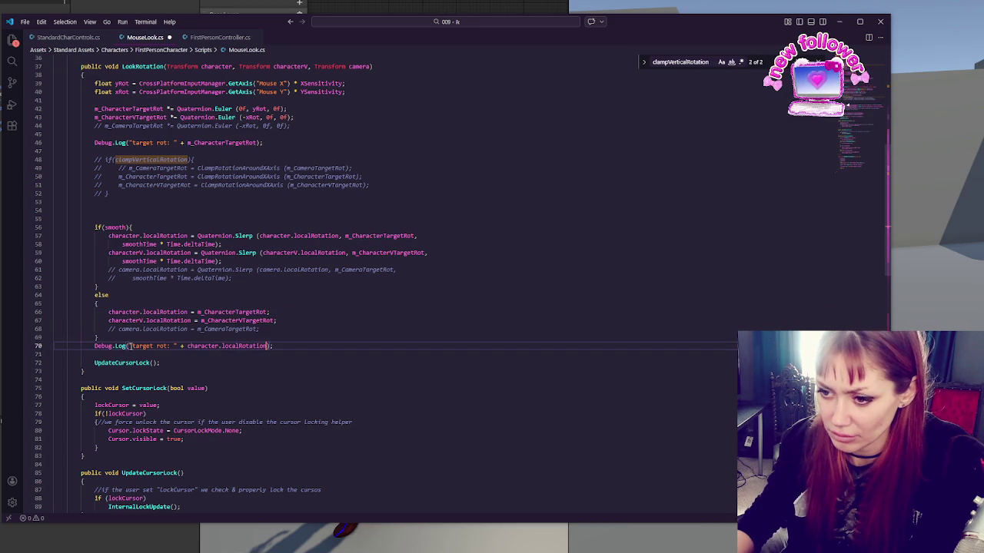
{"action": "double_click", "coordinate": [144, 346]}
{"action": "key", "text": "Delete"}
{"action": "key", "text": "Delete"}
{"action": "type", "text": "local"}
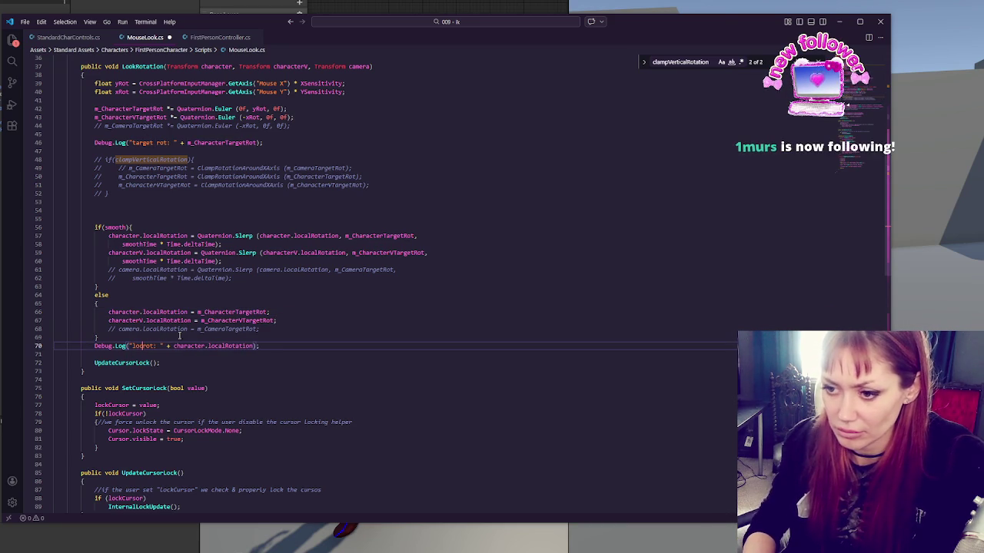
{"action": "key", "text": "ctrl+s"}
{"action": "key", "text": "alt+Tab"}
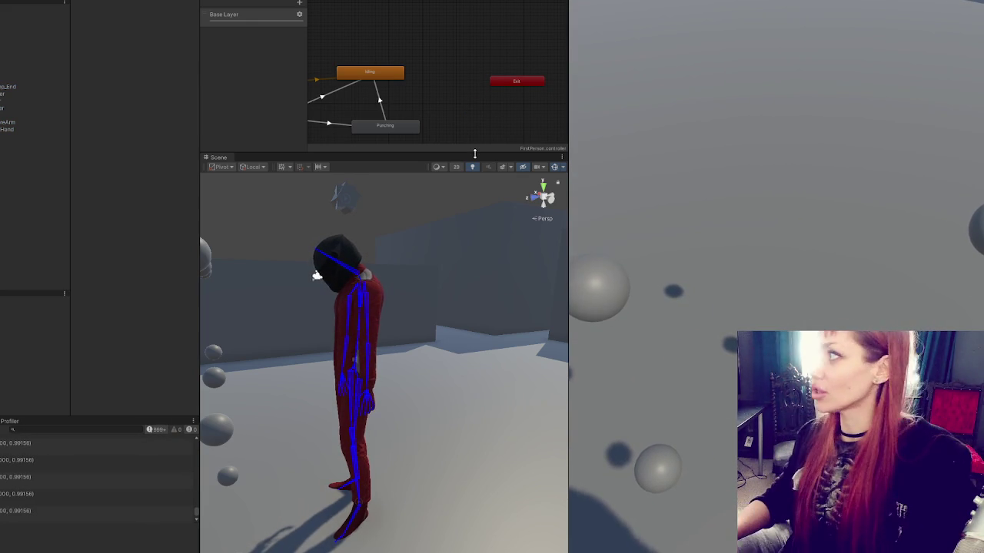
- After reading the logged rotation values in Unity, return to MouseLook.cs
{"action": "key", "text": "alt+Tab"}
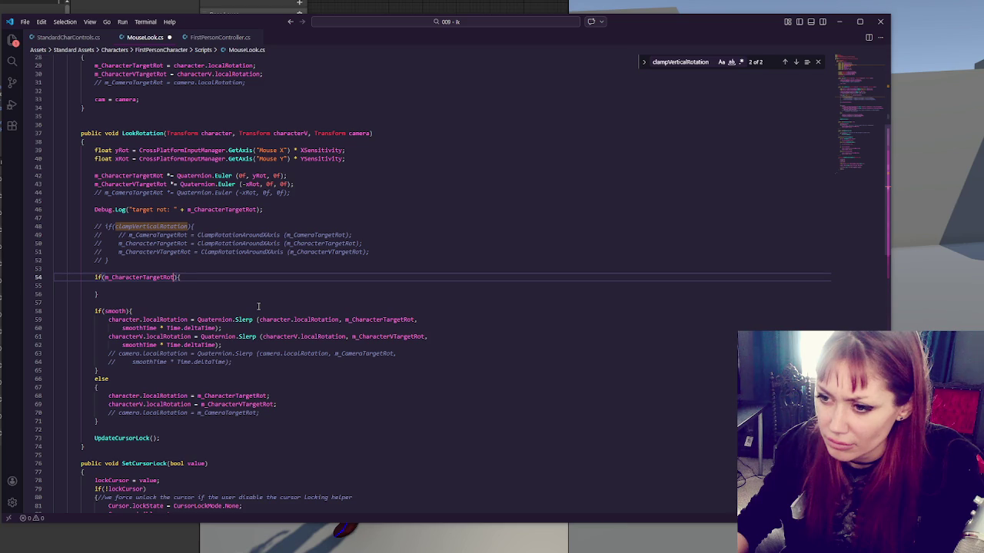
- Wrap the smooth/else rotation code in if(m_CharacterTargetRot > 0) and indent it
{"action": "type", "text": "<"}
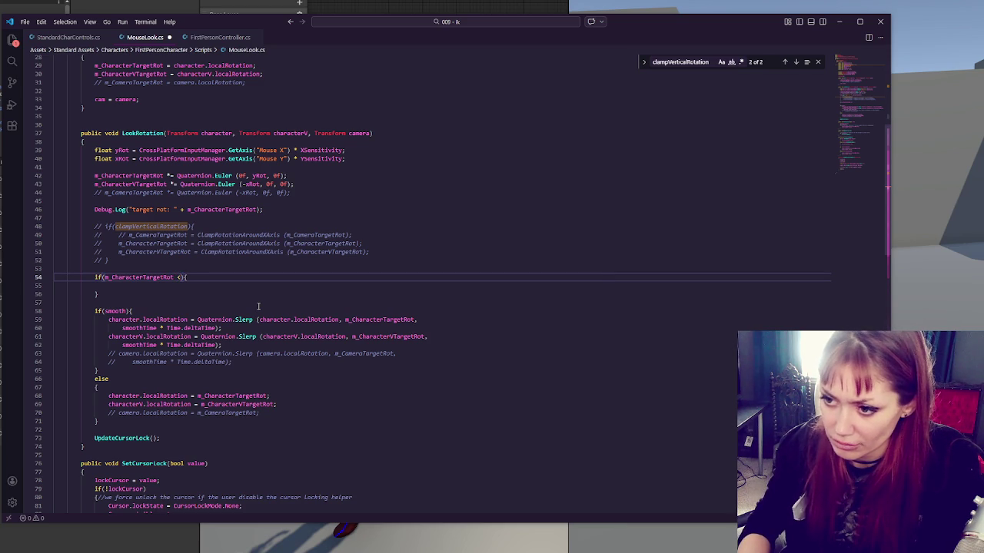
{"action": "type", "text": " 0"}
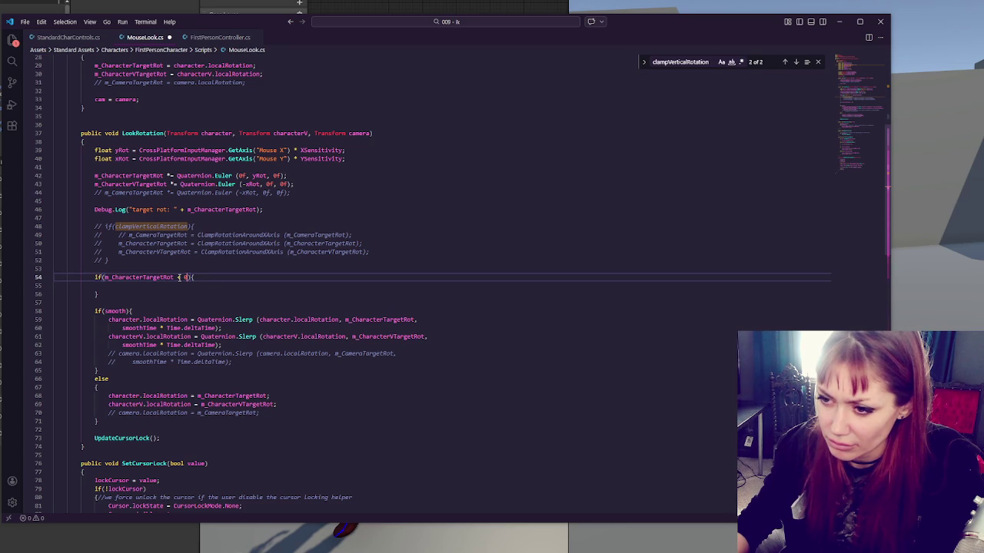
{"action": "left_click", "coordinate": [180, 277]}
{"action": "key", "text": "BackSpace"}
{"action": "type", "text": ">"}
{"action": "key", "text": "Down"}
{"action": "key", "text": "ctrl+shift+k"}
{"action": "left_click", "coordinate": [125, 413]}
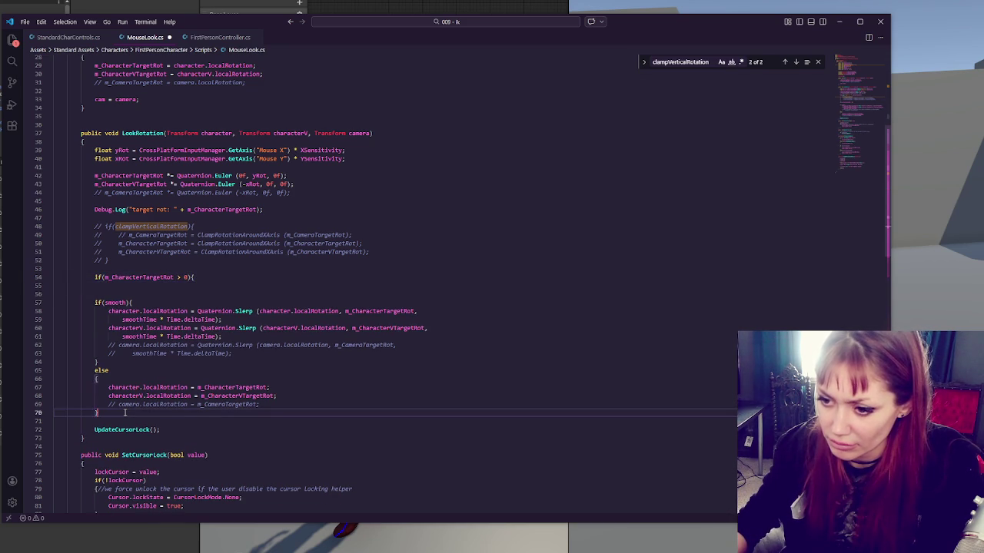
{"action": "key", "text": "Return"}
{"action": "type", "text": "}"}
{"action": "left_click_drag", "start_coordinate": [127, 294], "coordinate": [146, 404]}
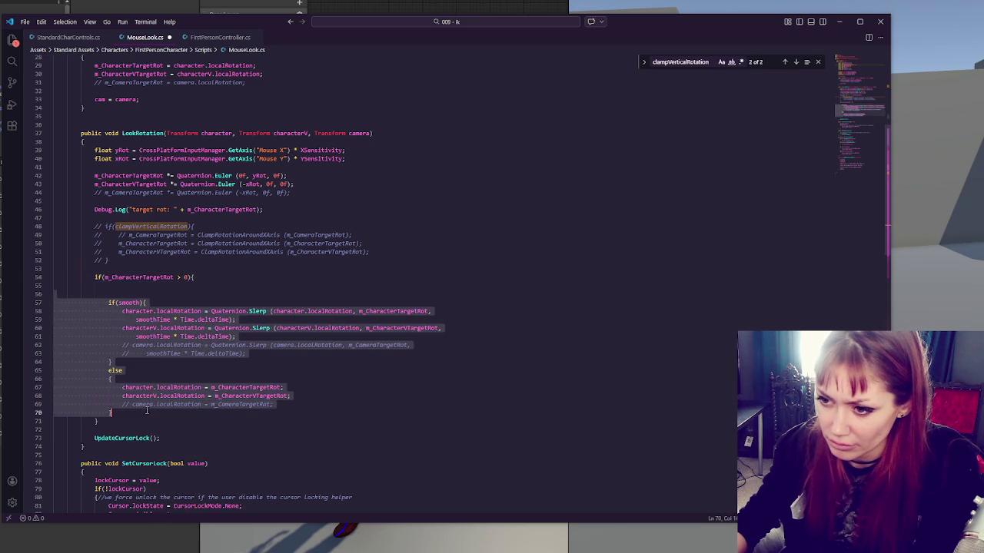
{"action": "key", "text": "Tab"}
{"action": "left_click", "coordinate": [220, 426]}
- Add an else branch logging "turning too far" after the if block
{"action": "left_click", "coordinate": [223, 423]}
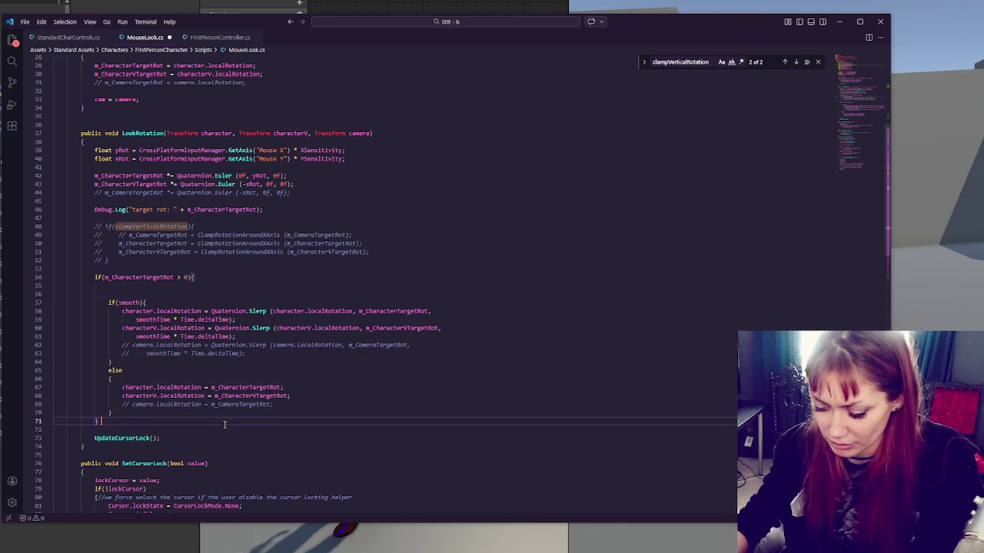
{"action": "type", "text": "else"}
{"action": "key", "text": "BackSpace"}
{"action": "key", "text": "BackSpace"}
{"action": "key", "text": "BackSpace"}
{"action": "type", "text": "lse {"}
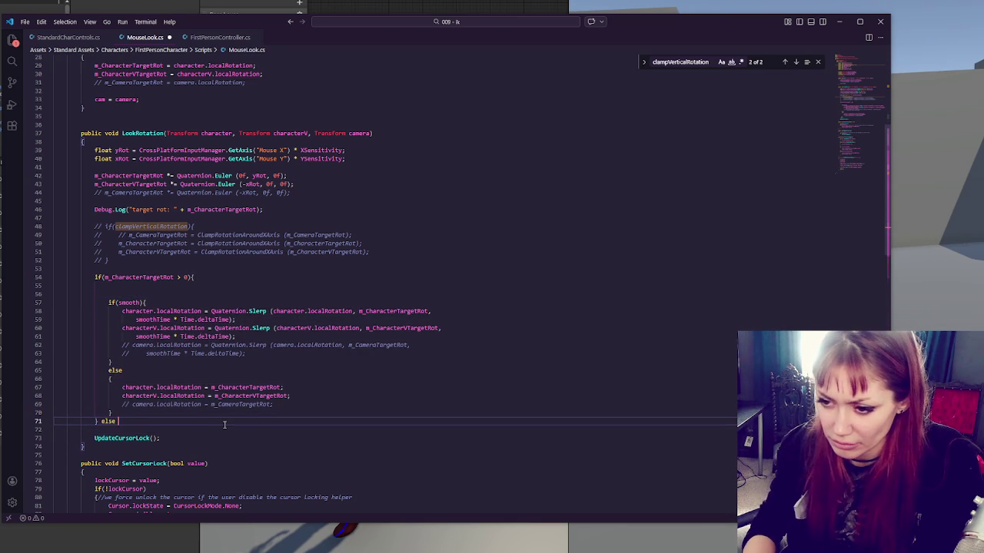
{"action": "key", "text": "Return"}
{"action": "type", "text": "Debug.Log(\""}
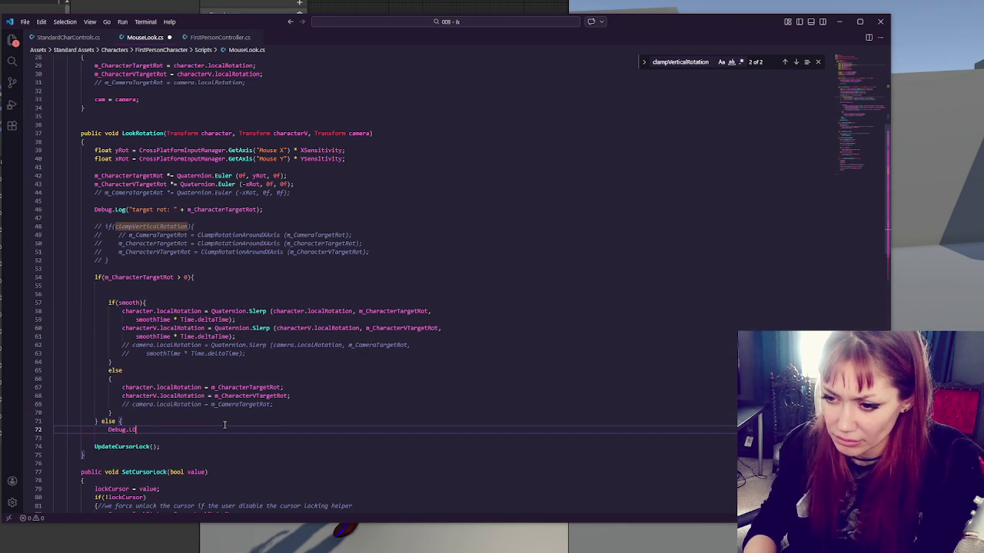
{"action": "type", "text": "turning "}
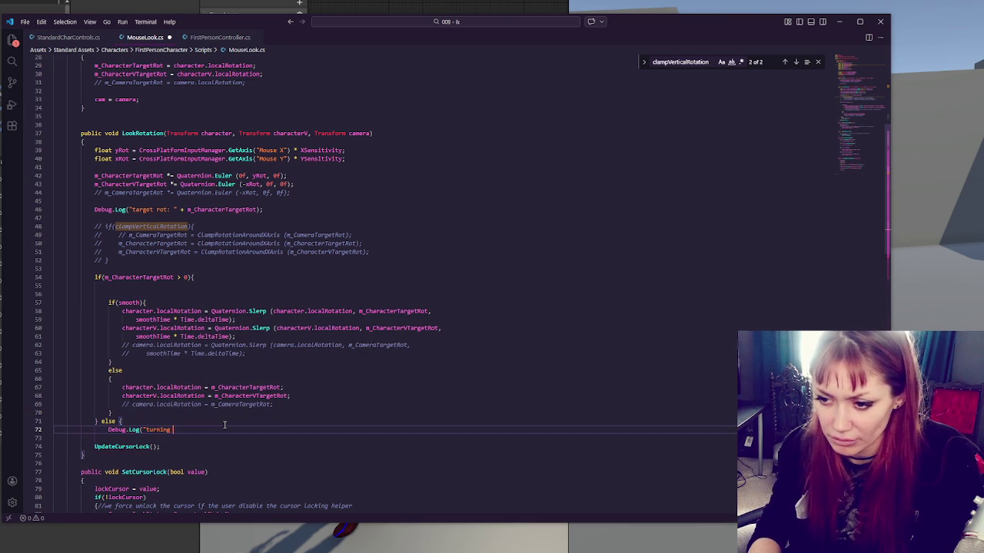
{"action": "type", "text": "too far\");"}
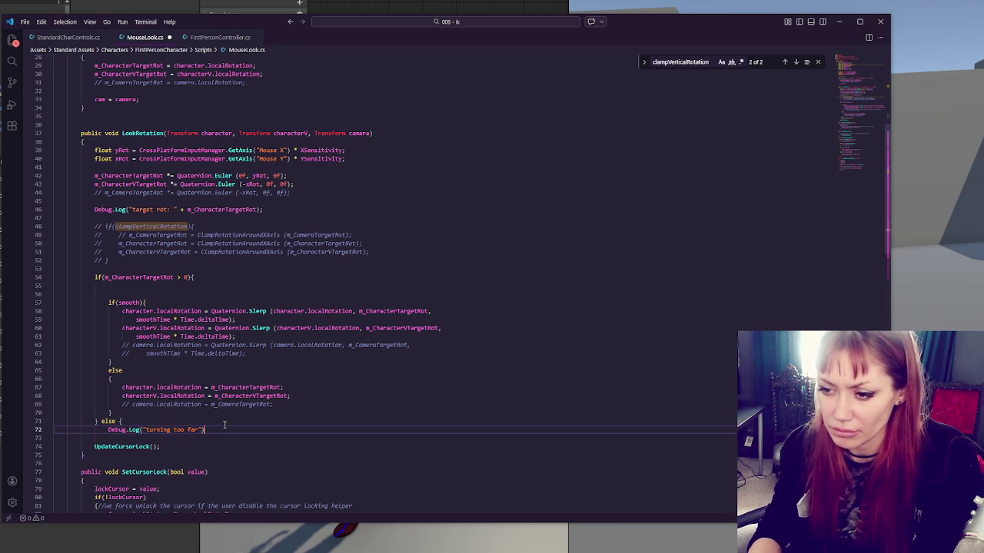
{"action": "key", "text": "Return"}
{"action": "type", "text": "}"}
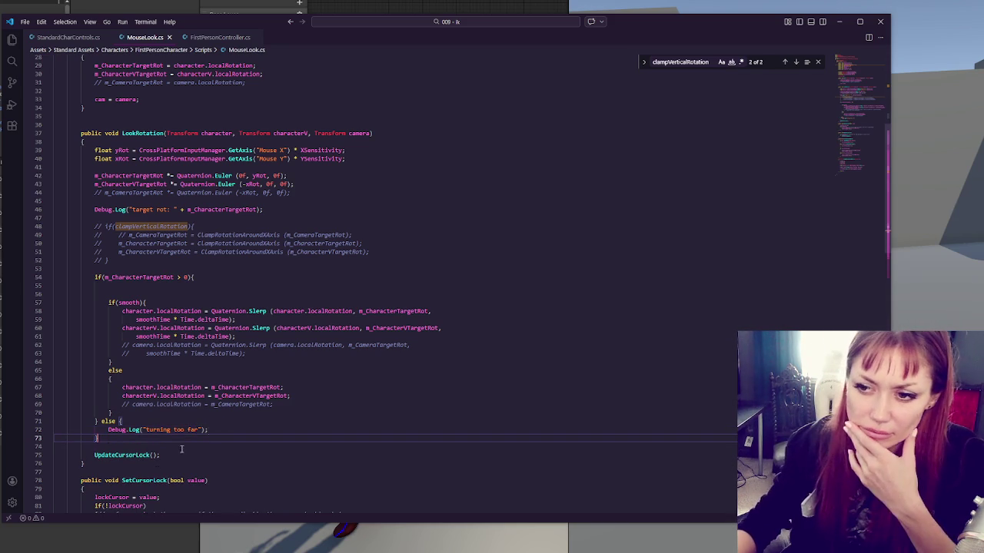
{"action": "left_click", "coordinate": [154, 277]}
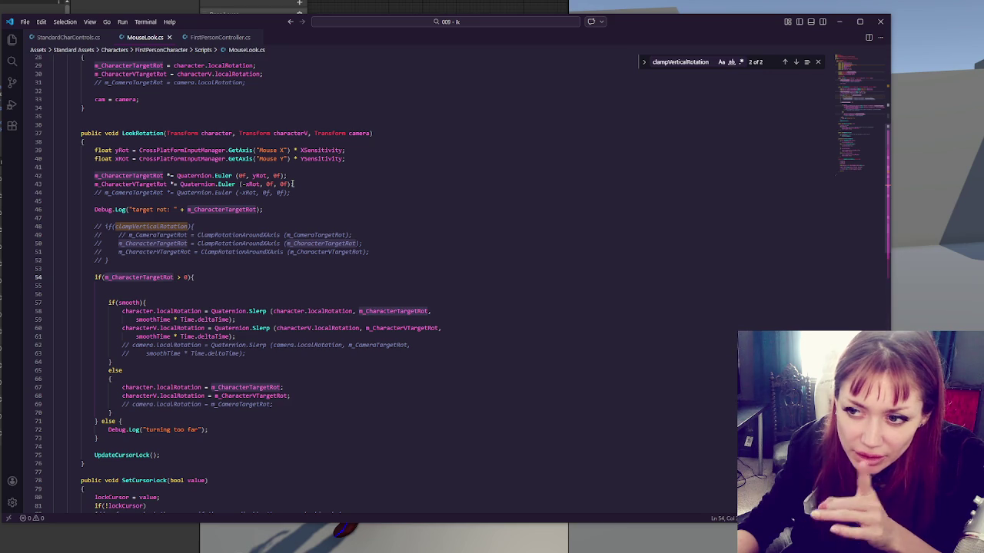
{"action": "left_click", "coordinate": [359, 252]}
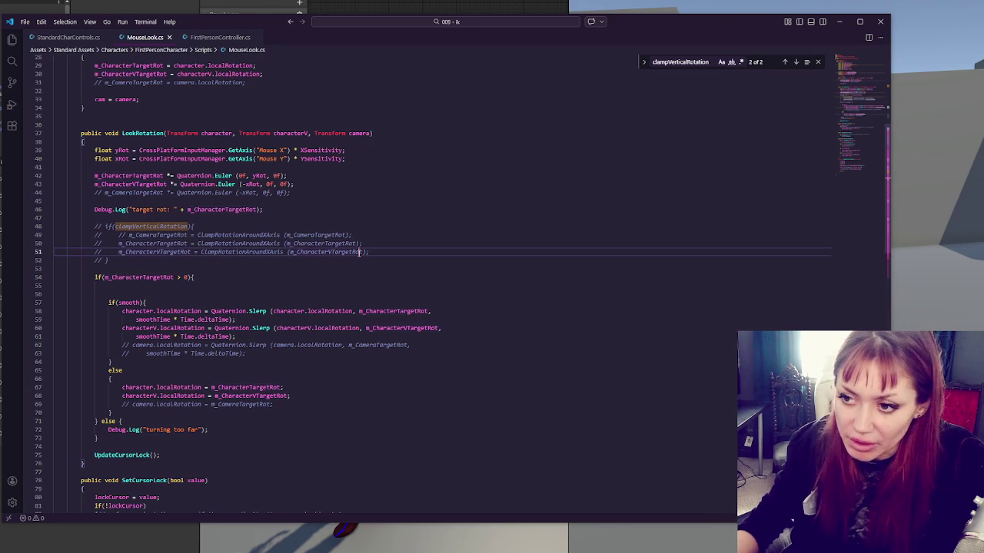
- Open MouseLook.cs at line 54 from the CS0019 compile error in Unity's Console
{"action": "key", "text": "alt+Tab"}
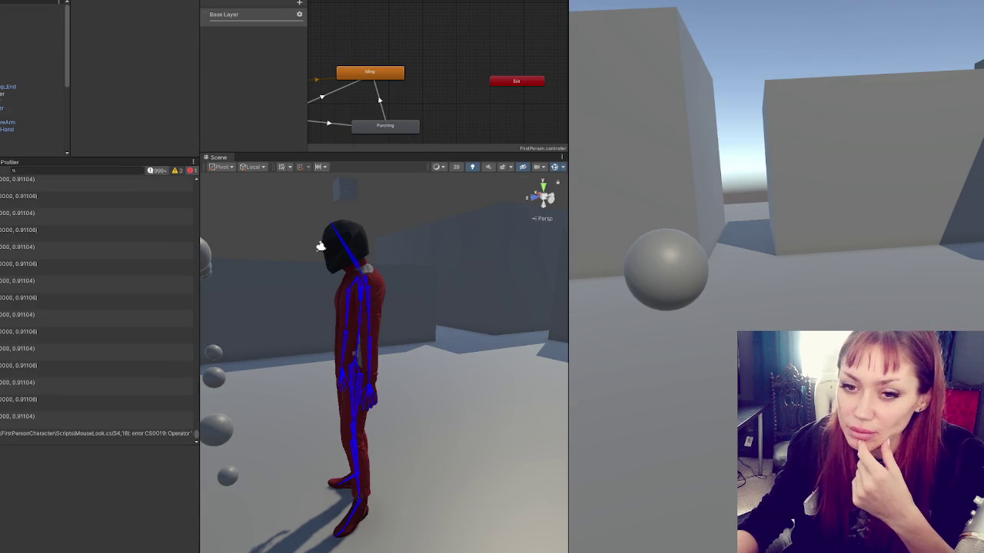
{"action": "double_click", "coordinate": [17, 435]}
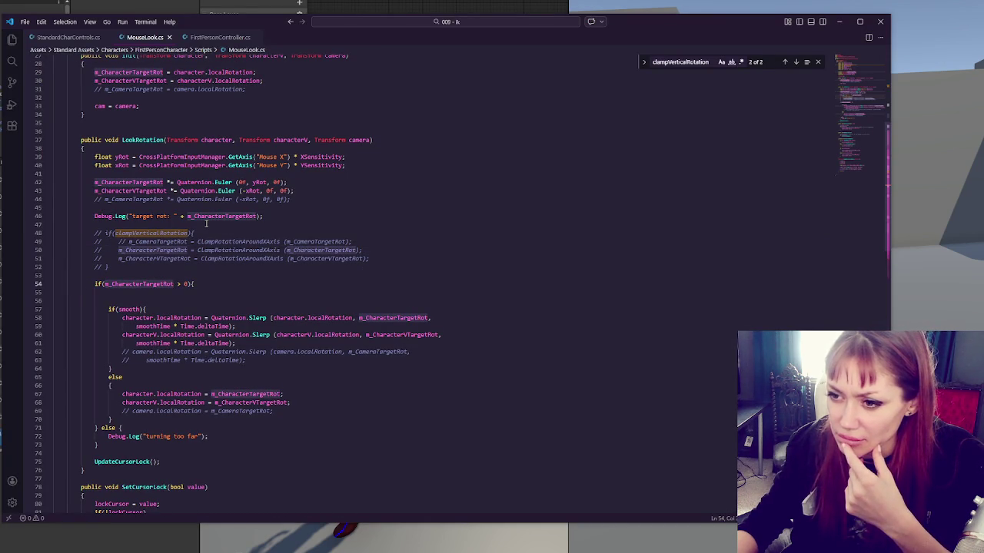
- Review the m_CharacterTargetRot code, then open the CS0019 compile error from Unity's console
{"action": "left_click", "coordinate": [164, 183]}
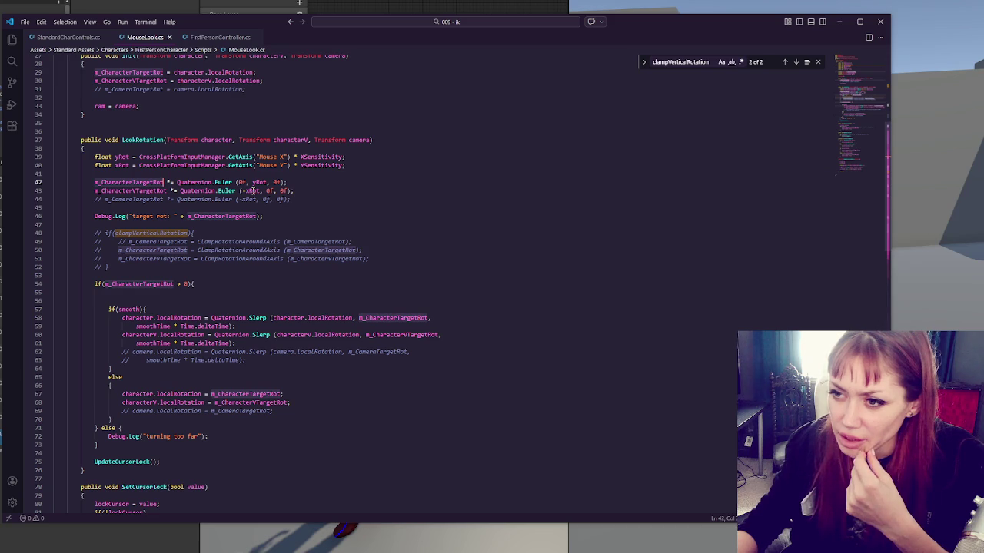
{"action": "scroll", "coordinate": [256, 191], "scroll_direction": "up", "scroll_amount": 4}
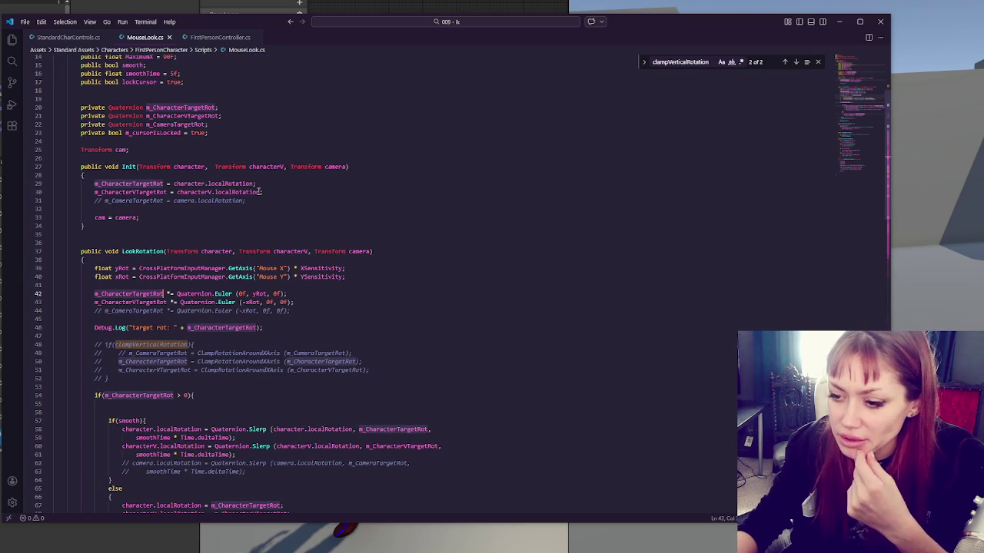
{"action": "scroll", "coordinate": [259, 192], "scroll_direction": "down", "scroll_amount": 3}
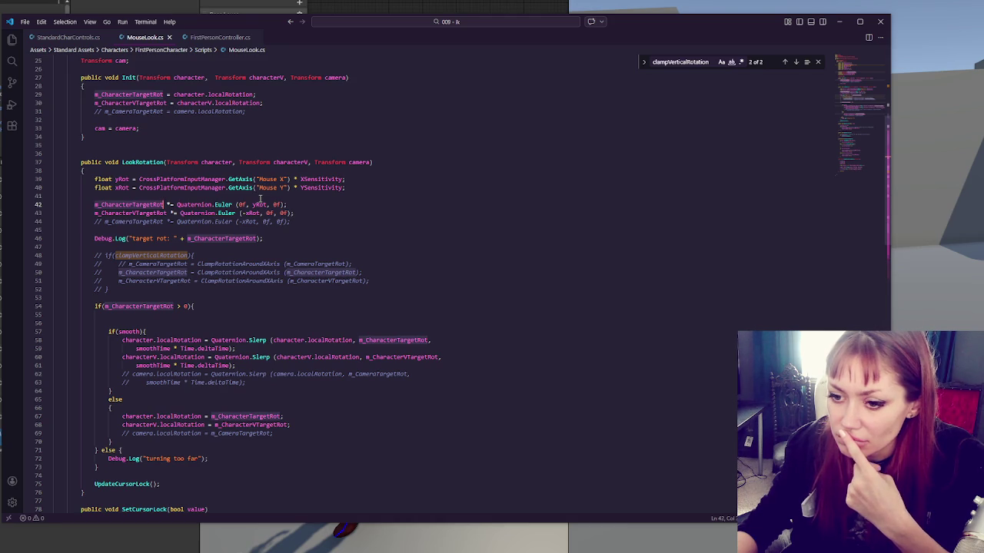
{"action": "key", "text": "alt+Tab"}
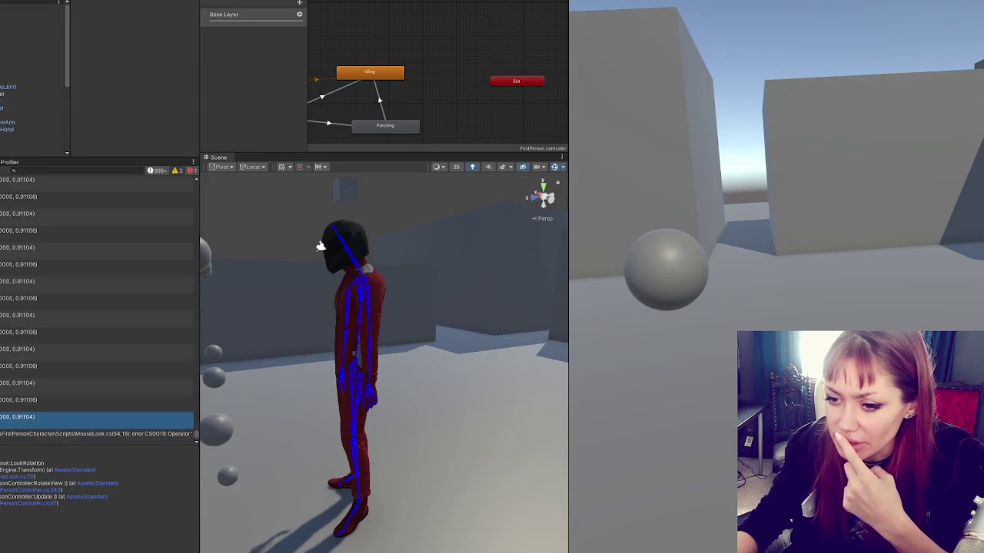
{"action": "left_click", "coordinate": [36, 407]}
{"action": "double_click", "coordinate": [33, 420]}
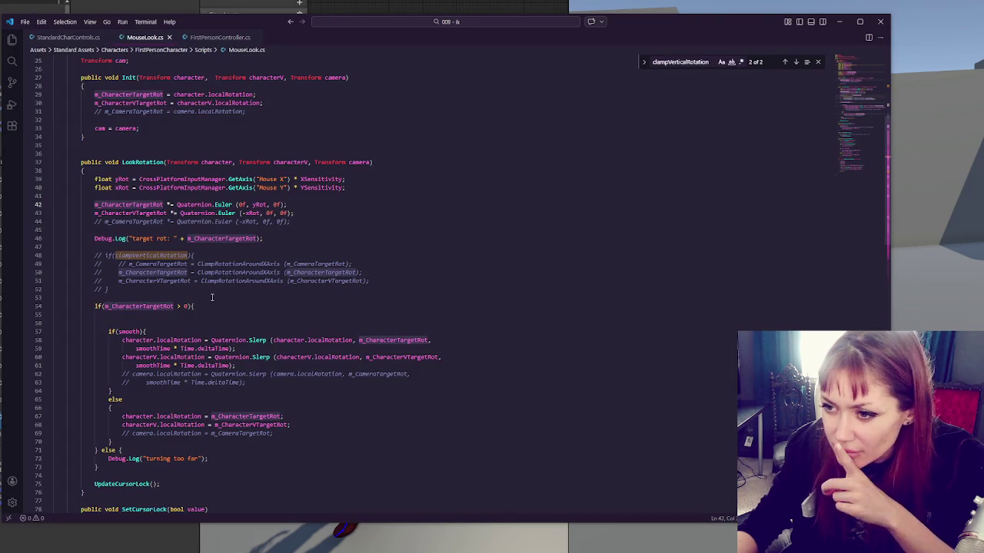
- Append .z to m_CharacterTargetRot in the line 54 guard and line 46 log, then recompile in Unity
{"action": "left_click", "coordinate": [176, 306]}
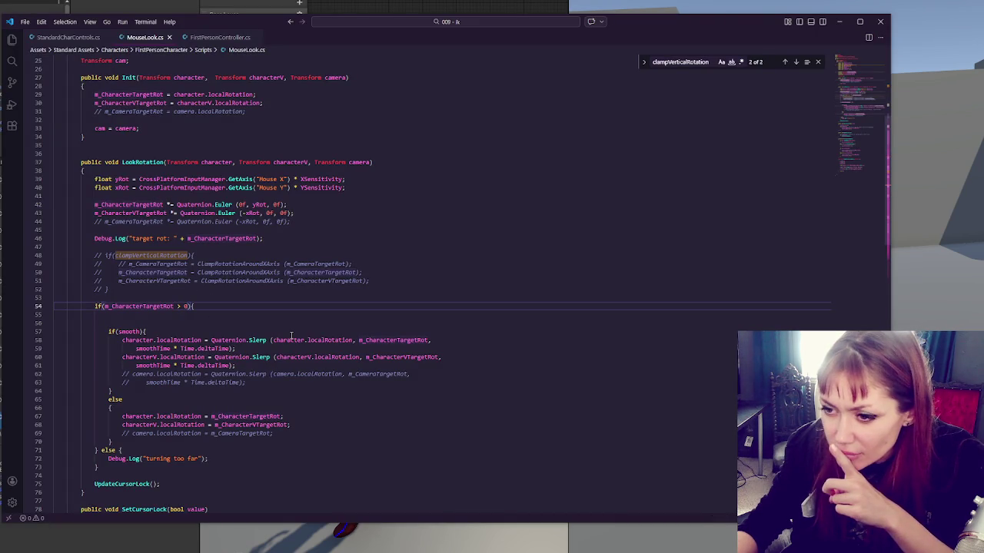
{"action": "type", "text": ".z"}
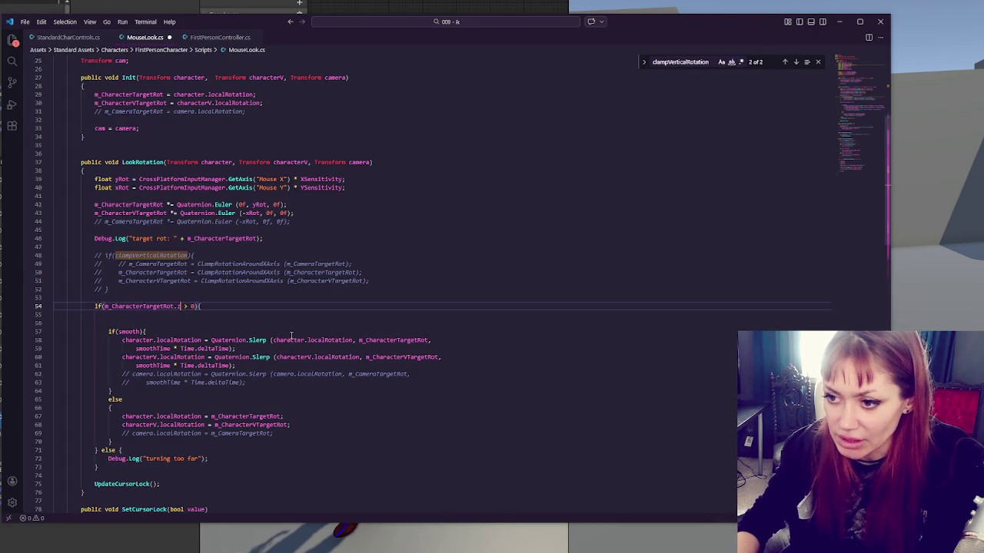
{"action": "left_click", "coordinate": [257, 238]}
{"action": "type", "text": ".z"}
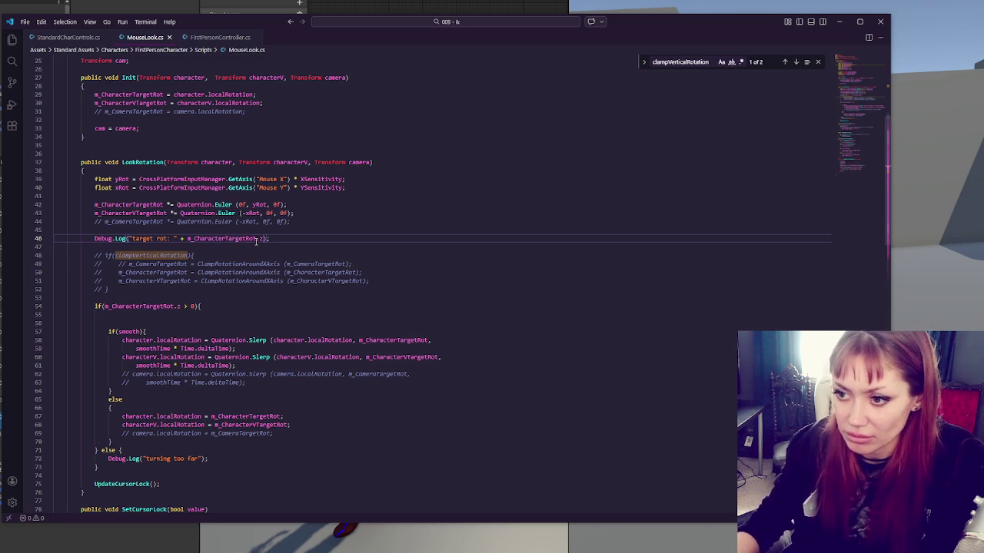
{"action": "left_click", "coordinate": [158, 544]}
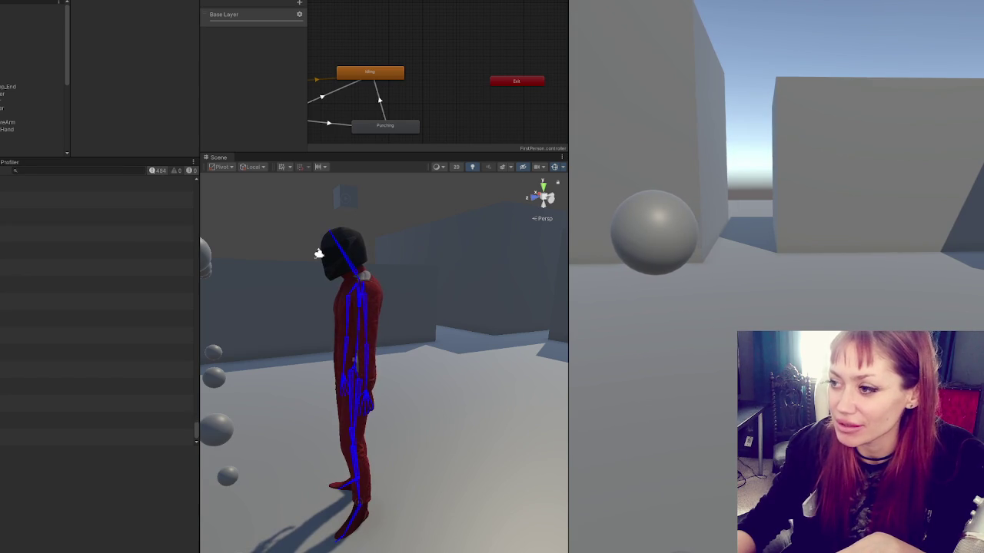
- Test W/S movement in the game, then comment out the line 54 z > 0 guard
{"action": "key", "text": "w"}
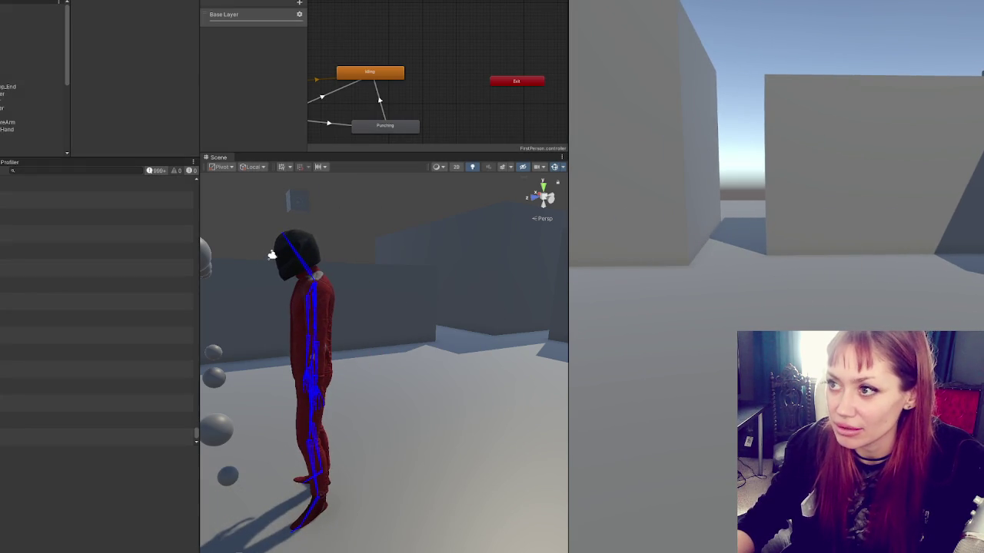
{"action": "key", "text": "s"}
{"action": "key", "text": "alt+Tab"}
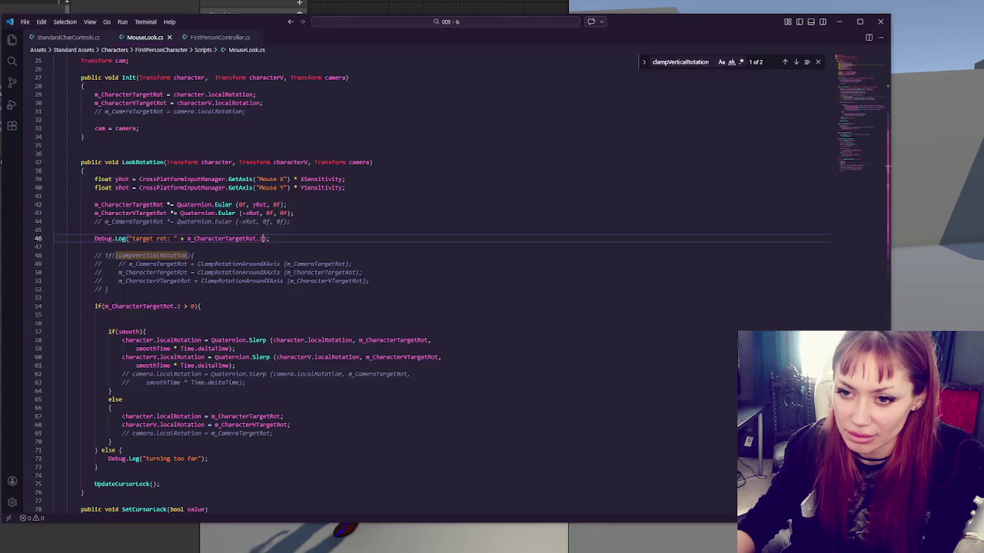
{"action": "left_click", "coordinate": [213, 307]}
{"action": "key", "text": "ctrl+slash"}
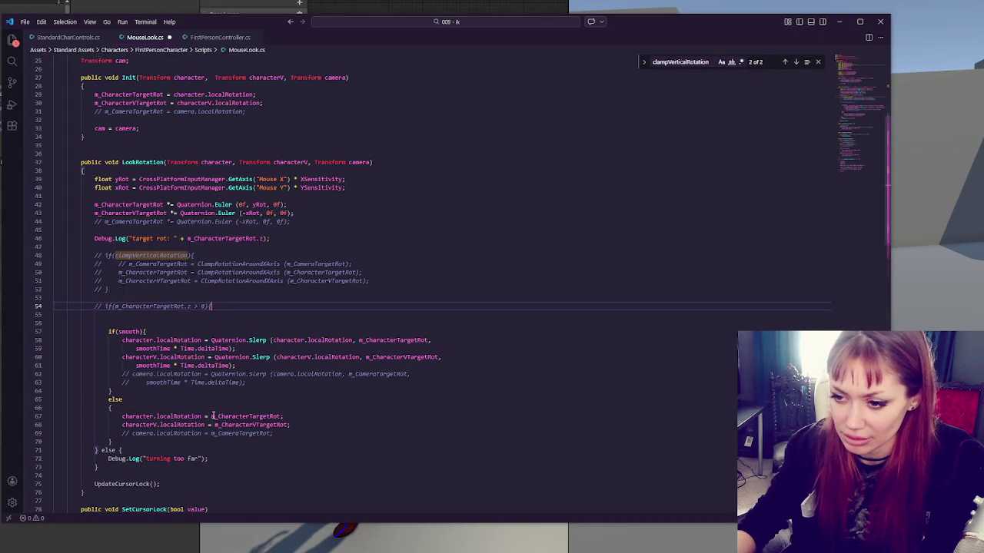
- Comment out the 'turning too far' else branch on lines 71–73, save, and reload in Unity
{"action": "left_click_drag", "start_coordinate": [157, 452], "coordinate": [178, 468]}
{"action": "key", "text": "ctrl+slash"}
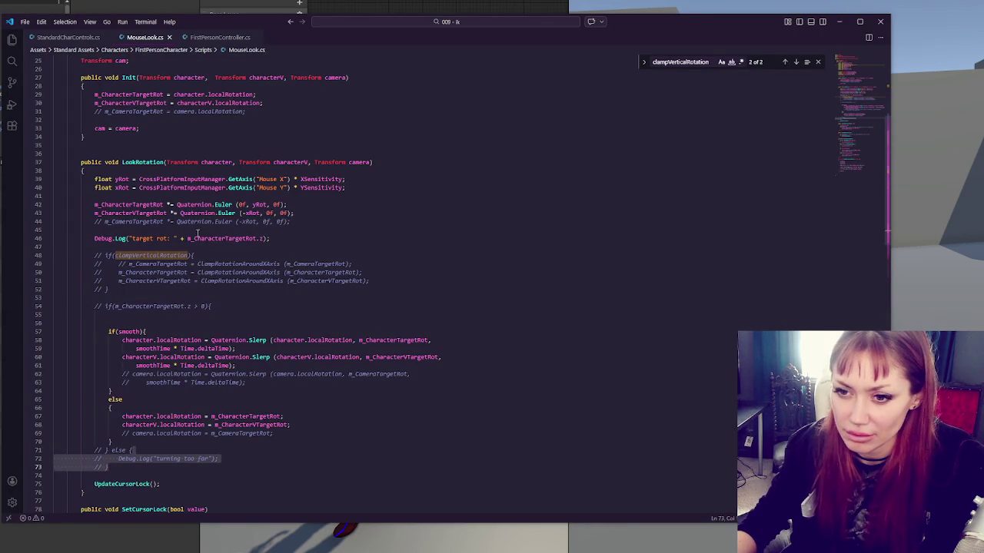
{"action": "left_click", "coordinate": [257, 238]}
{"action": "key", "text": "ctrl+s"}
{"action": "key", "text": "alt+Tab"}
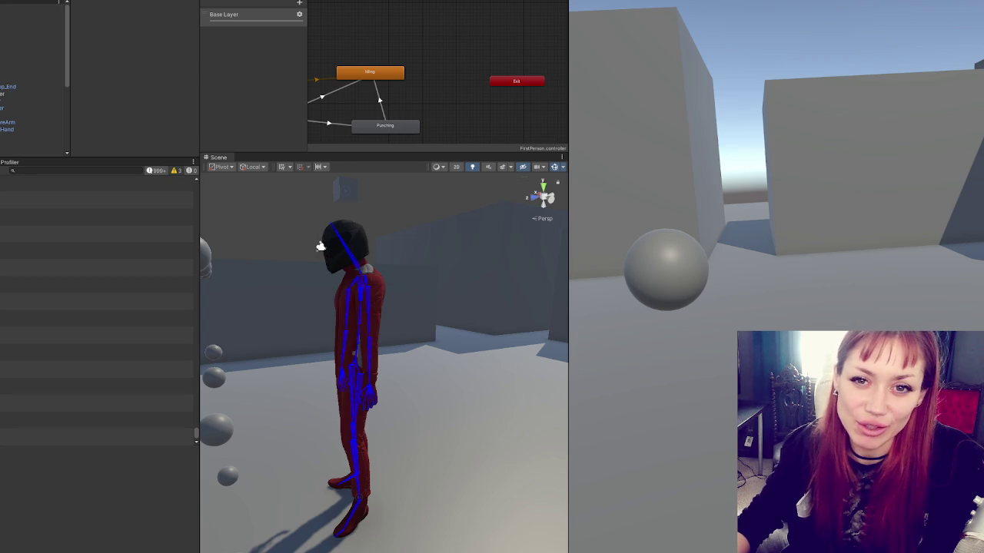
- Play the game with the z guard disabled to test looking around, then return to MouseLook.cs
{"action": "key", "text": "ctrl+p"}
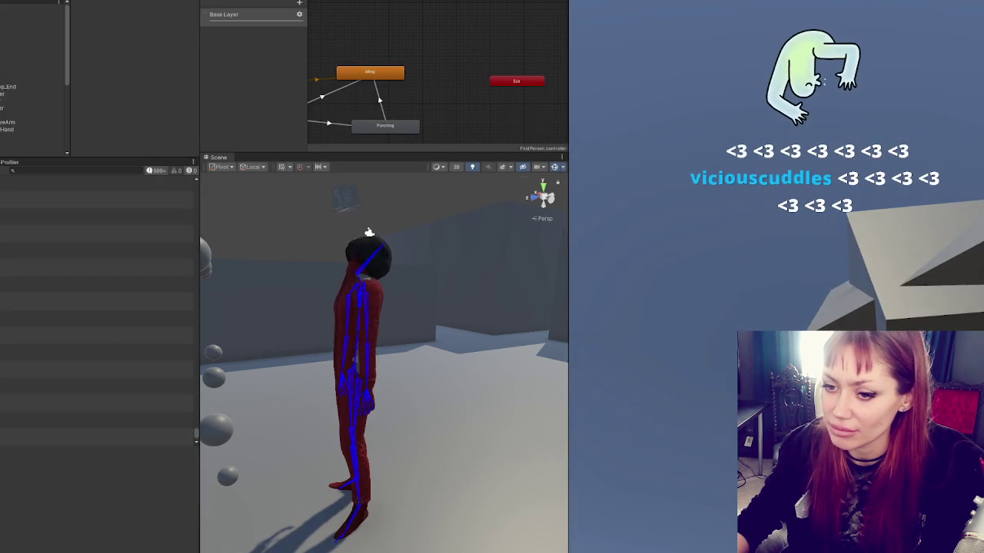
{"action": "key", "text": "alt+Tab"}
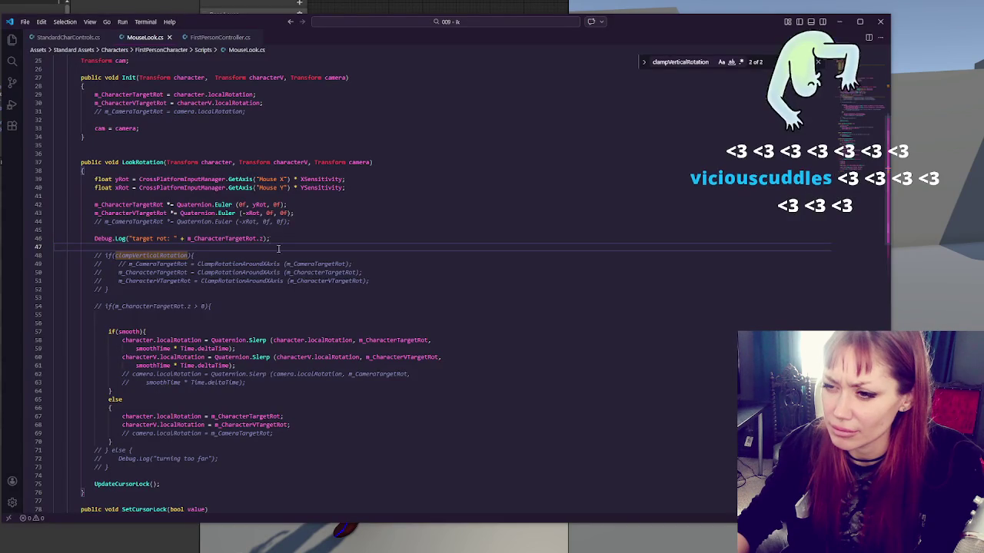
- Duplicate the line 46 target rot log twice and label the three copies x, y and z
{"action": "double_click", "coordinate": [258, 239]}
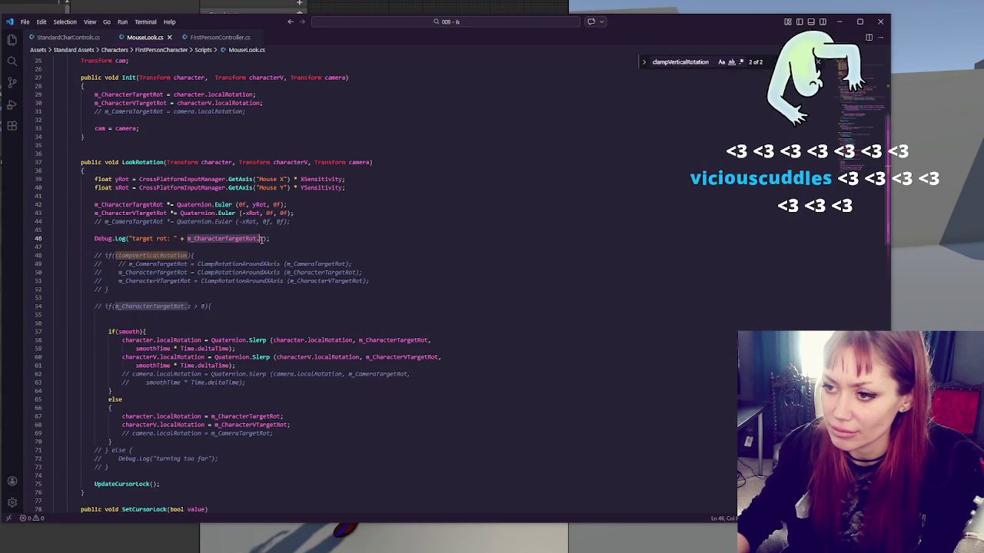
{"action": "left_click", "coordinate": [293, 237]}
{"action": "key", "text": "shift+alt+Down"}
{"action": "key", "text": "shift+alt+Down"}
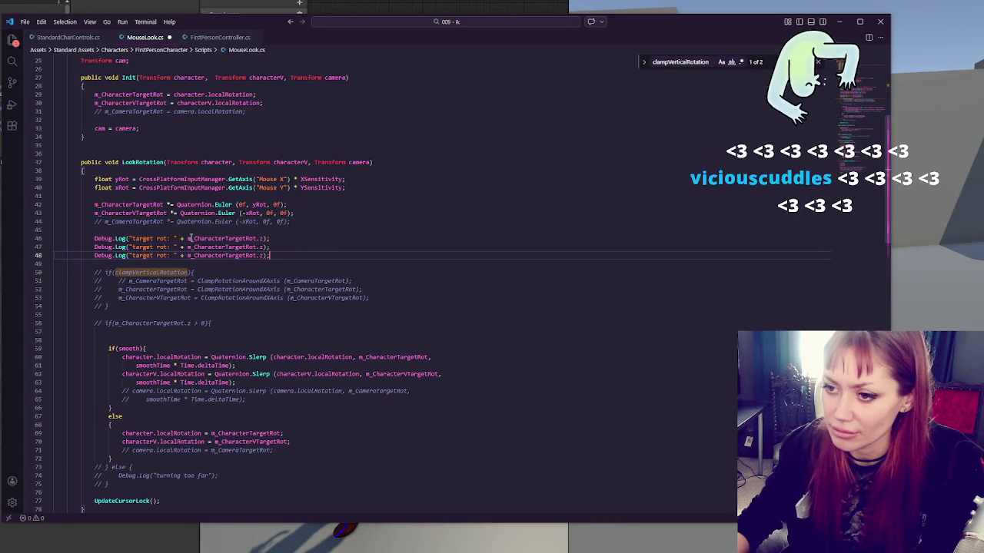
{"action": "left_click", "coordinate": [166, 238]}
{"action": "type", "text": "x"}
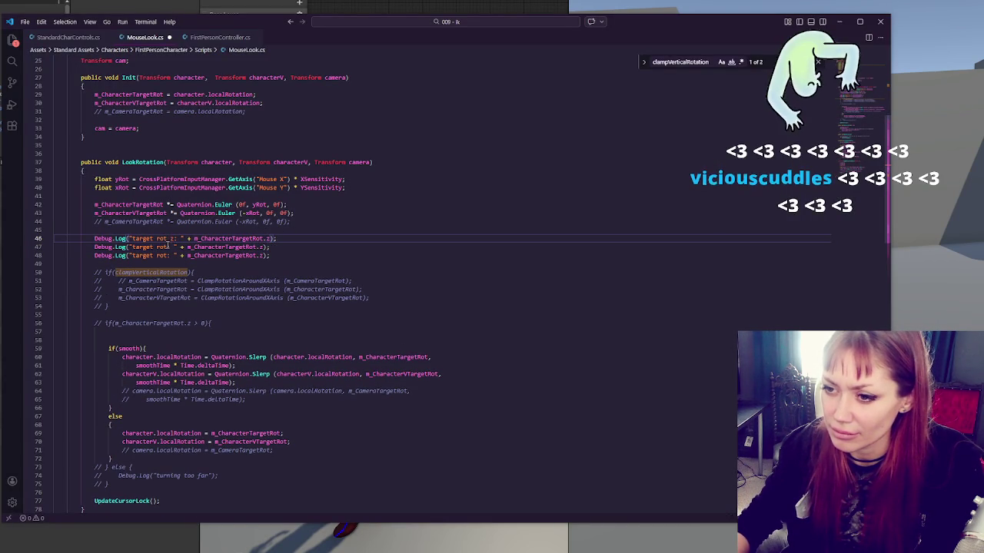
{"action": "left_click", "coordinate": [167, 247]}
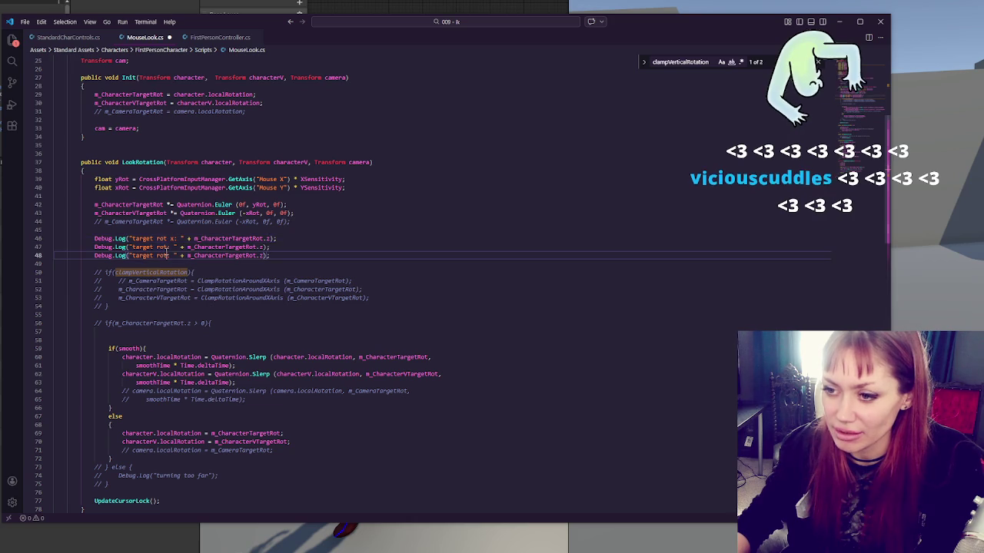
{"action": "type", "text": "y"}
{"action": "left_click", "coordinate": [171, 256]}
{"action": "type", "text": "z"}
- Set the logged components to .x and .y on lines 46–47, save, and reload in Unity
{"action": "key", "text": "Up"}
{"action": "key", "text": "BackSpace"}
{"action": "type", "text": "y"}
{"action": "left_click", "coordinate": [269, 238]}
{"action": "key", "text": "BackSpace"}
{"action": "key", "text": "BackSpace"}
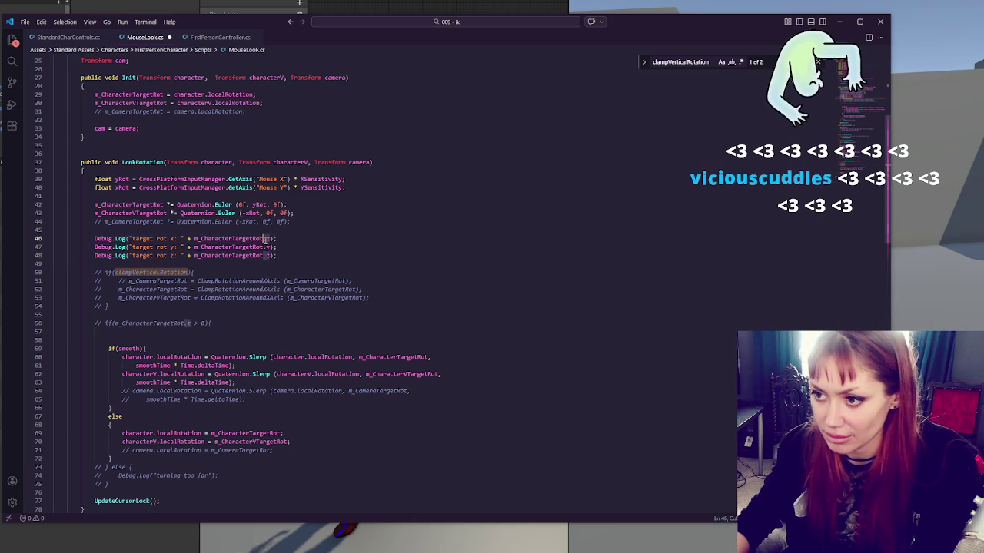
{"action": "type", "text": ".x"}
{"action": "left_click", "coordinate": [94, 263]}
{"action": "key", "text": "ctrl+s"}
{"action": "key", "text": "alt+Tab"}
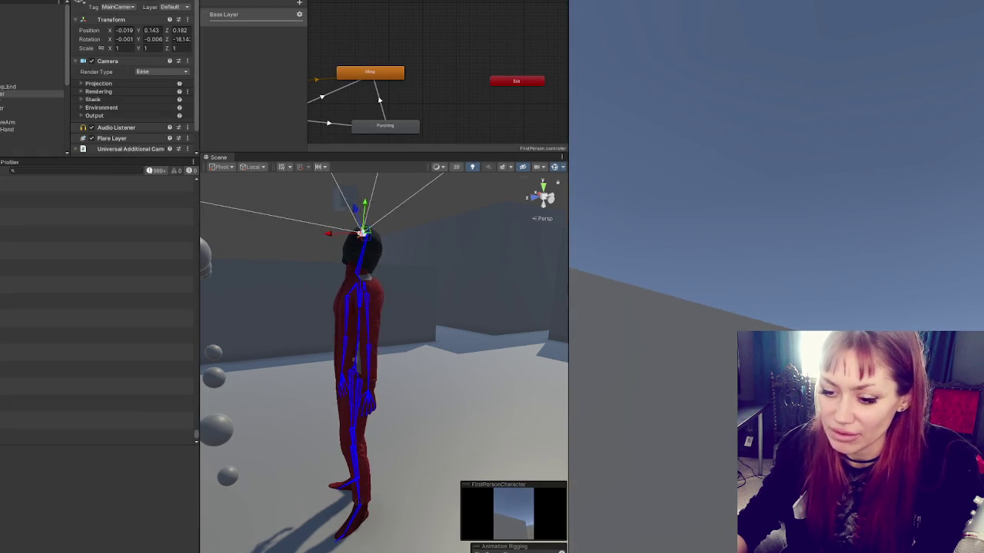
- Uncomment the line 56 range guard in MouseLook.cs
{"action": "key", "text": "alt+Tab"}
{"action": "left_click", "coordinate": [176, 324]}
{"action": "key", "text": "ctrl+slash"}
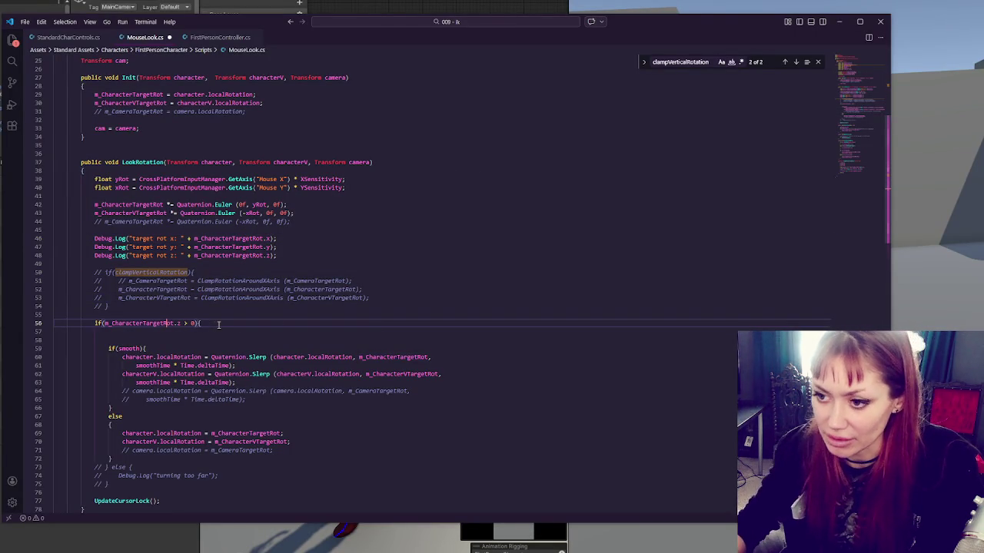
{"action": "left_click", "coordinate": [164, 273]}
{"action": "left_click", "coordinate": [263, 238]}
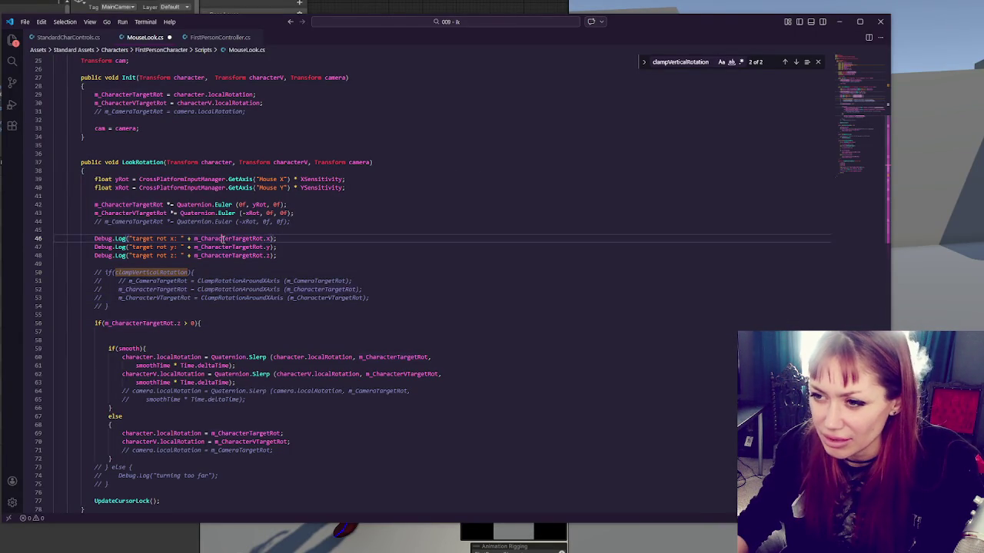
{"action": "left_click_drag", "start_coordinate": [271, 246], "coordinate": [194, 247]}
{"action": "double_click", "coordinate": [182, 322]}
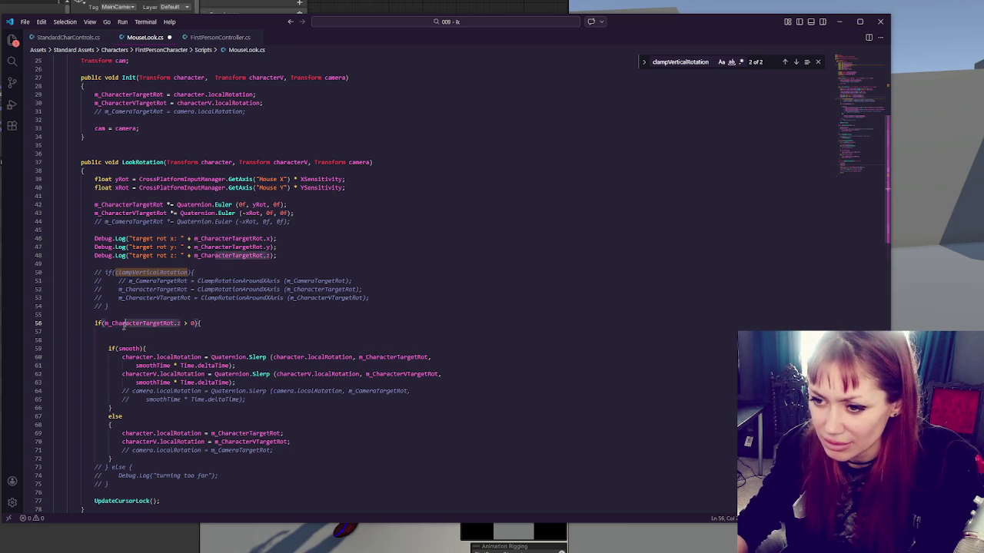
- Switch the guard to test m_CharacterTargetRot.y, joining its comparisons with &&
{"action": "type", "text": "y"}
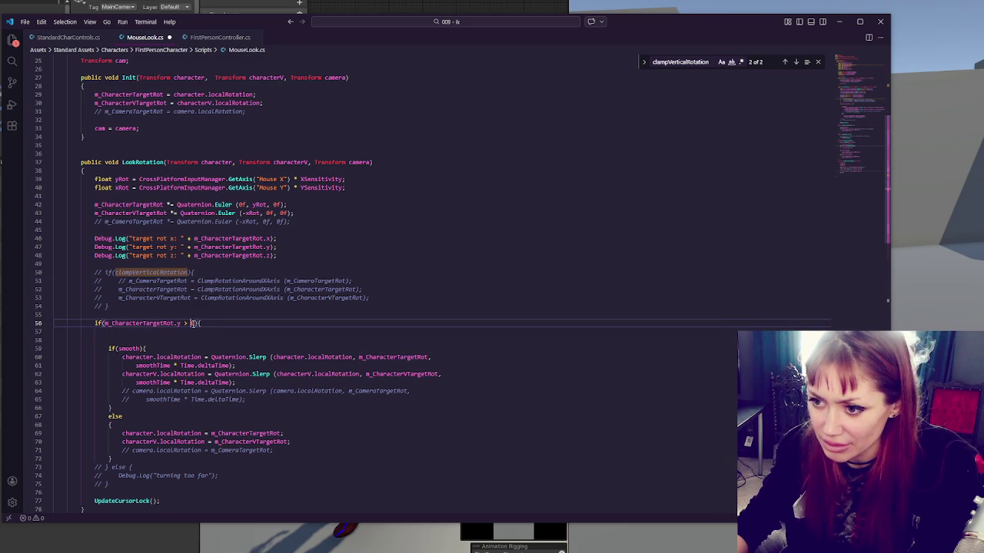
{"action": "type", "text": "0"}
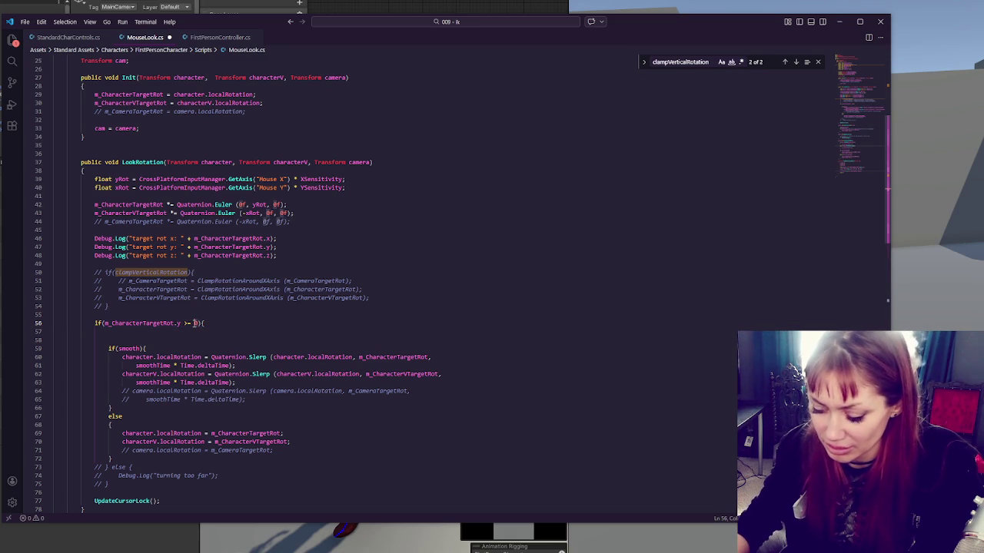
{"action": "key", "text": "Escape"}
{"action": "left_click", "coordinate": [233, 324]}
{"action": "type", "text": "1 ||"}
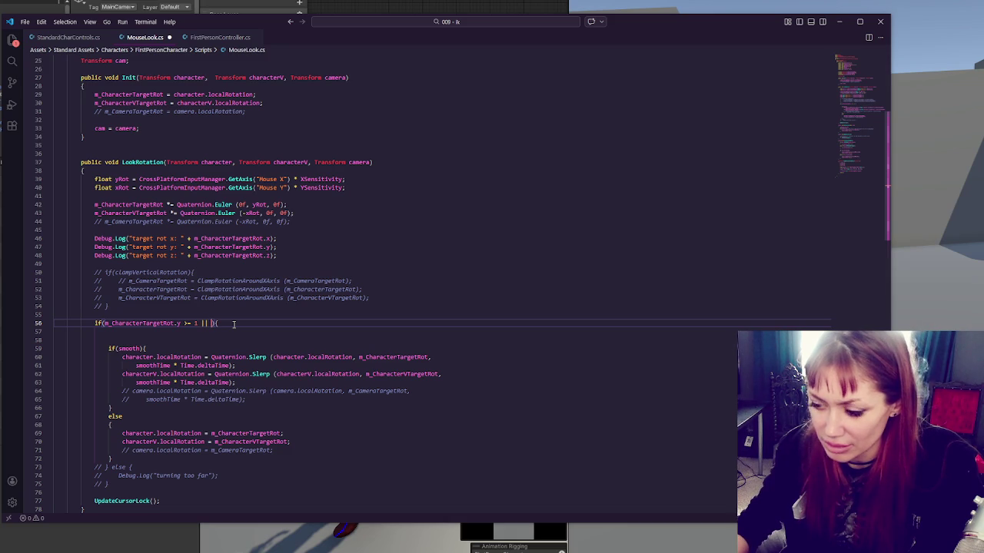
{"action": "type", "text": "m_CharacterTargetRot.y <= -1"}
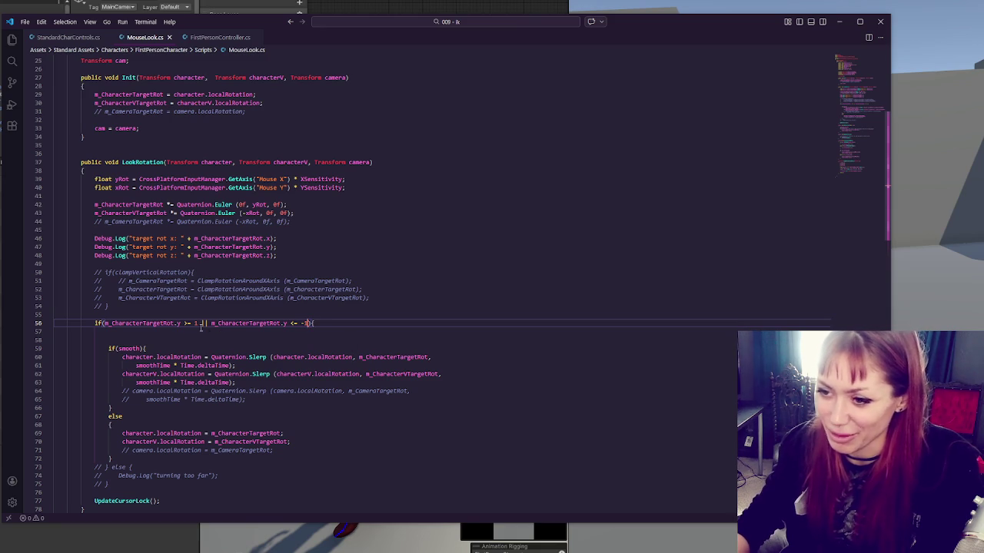
{"action": "double_click", "coordinate": [205, 323]}
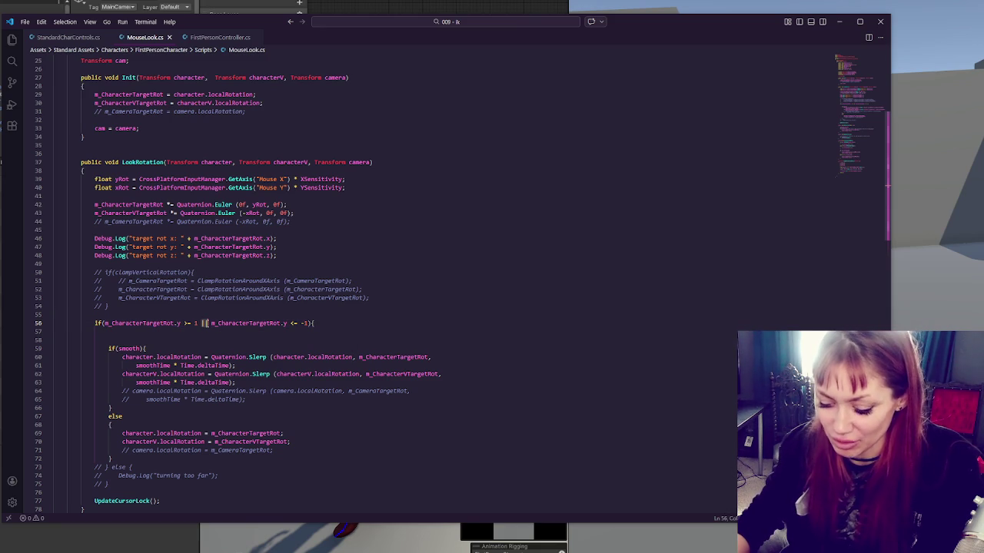
{"action": "type", "text": "&&"}
- Change the guard's comparisons to bound the y component by 1
{"action": "double_click", "coordinate": [186, 323]}
{"action": "double_click", "coordinate": [194, 323]}
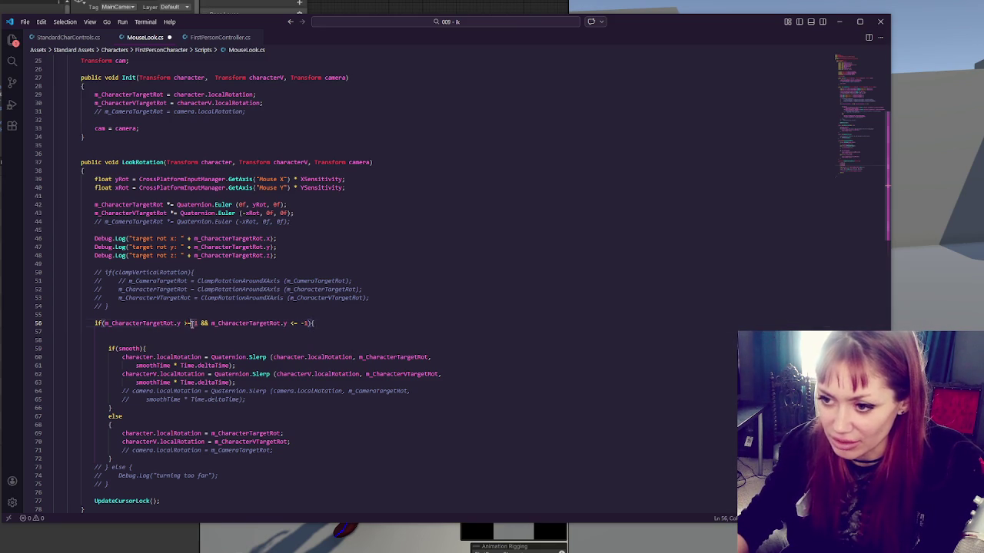
{"action": "type", "text": ">"}
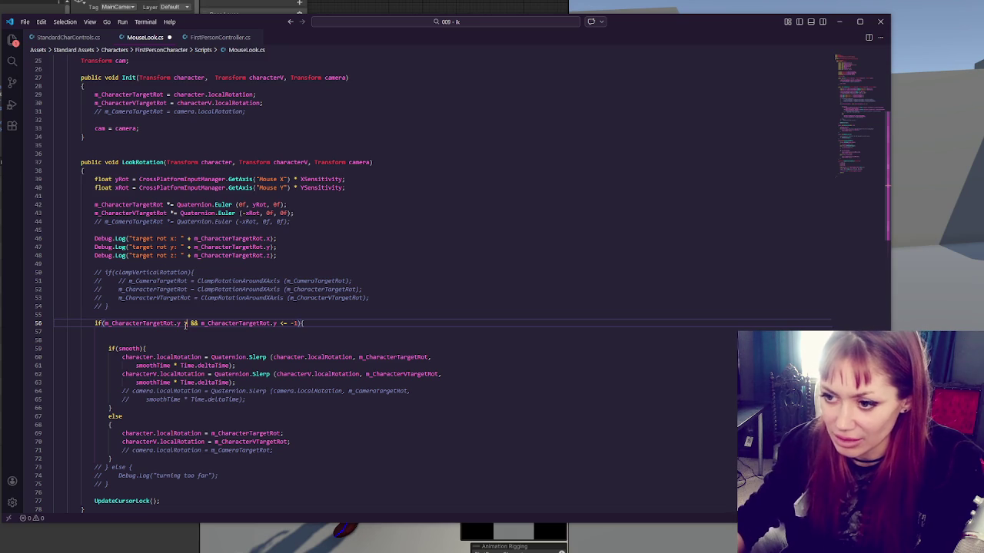
{"action": "key", "text": "BackSpace"}
{"action": "type", "text": "< 1"}
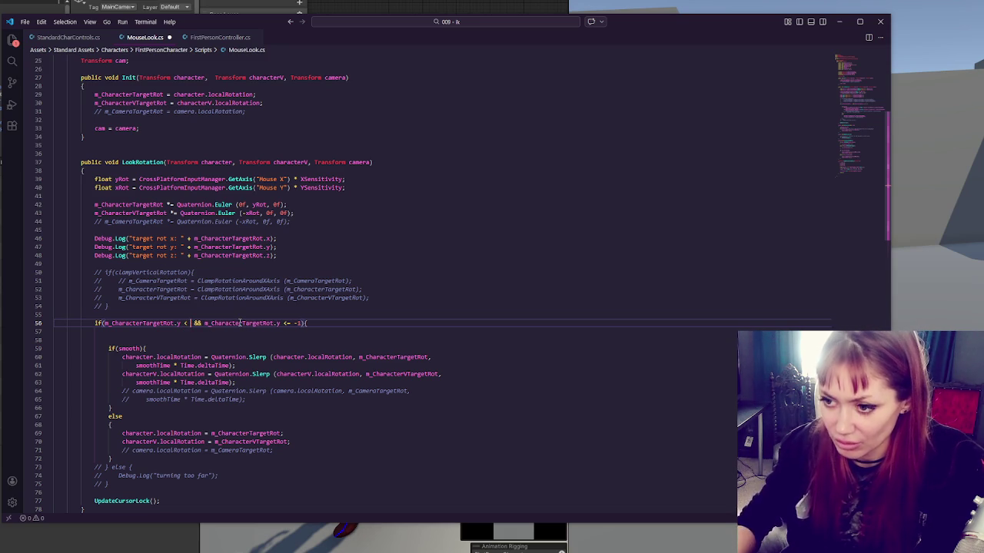
{"action": "left_click_drag", "start_coordinate": [286, 322], "coordinate": [306, 322]}
{"action": "key", "text": "BackSpace"}
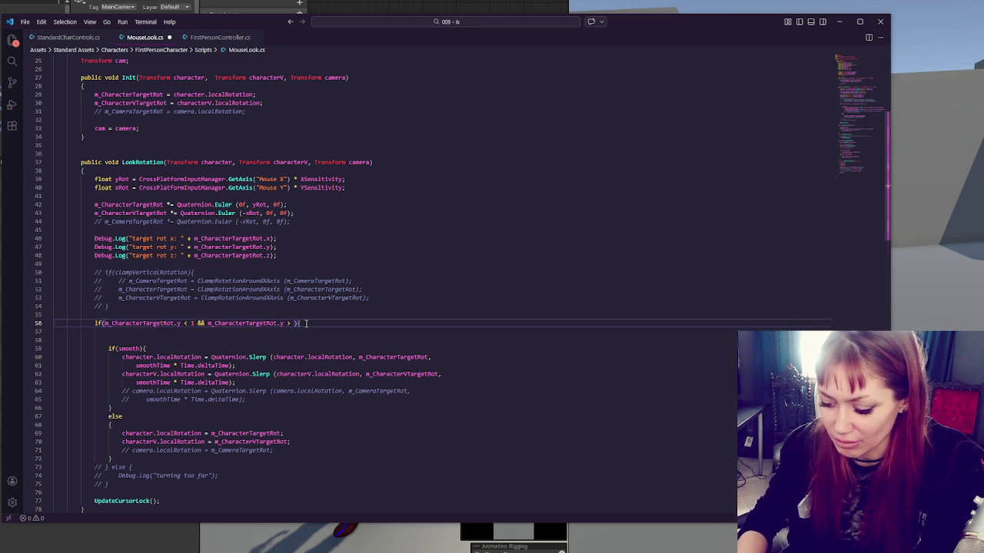
{"action": "type", "text": "-1"}
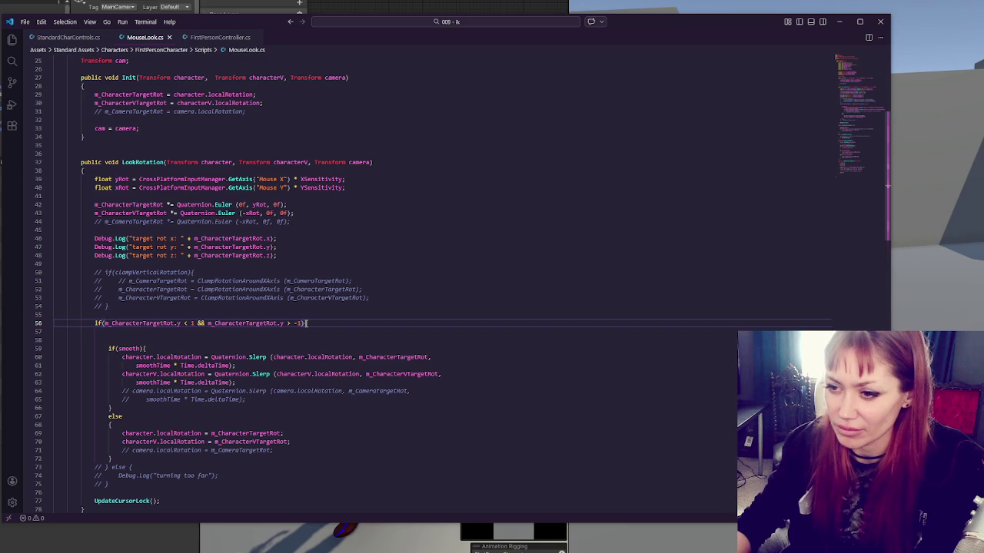
- Uncomment the 'turning too far' else block around line 75
{"action": "left_click", "coordinate": [131, 482]}
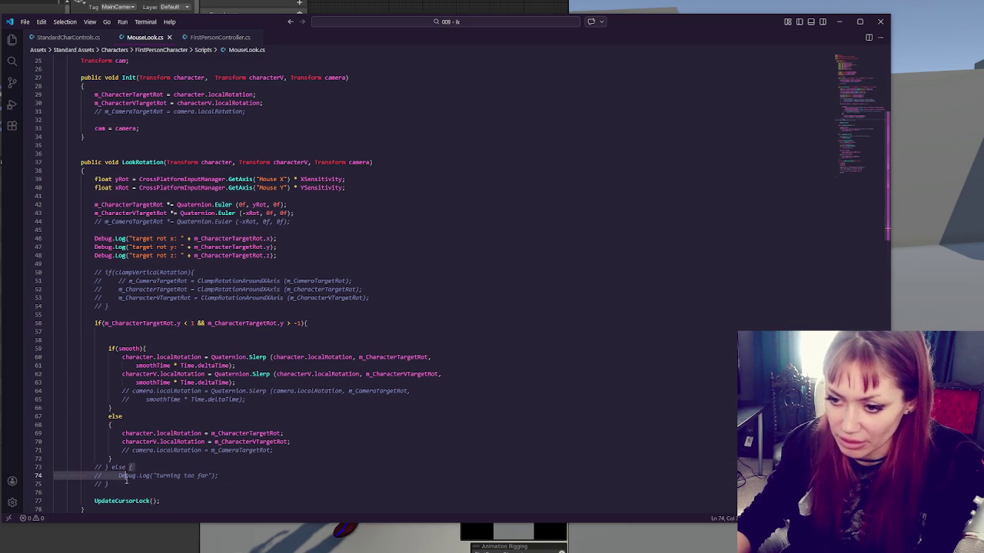
{"action": "left_click", "coordinate": [129, 476], "text": "shift"}
{"action": "left_click", "coordinate": [137, 468], "text": "shift"}
{"action": "key", "text": "ctrl+slash"}
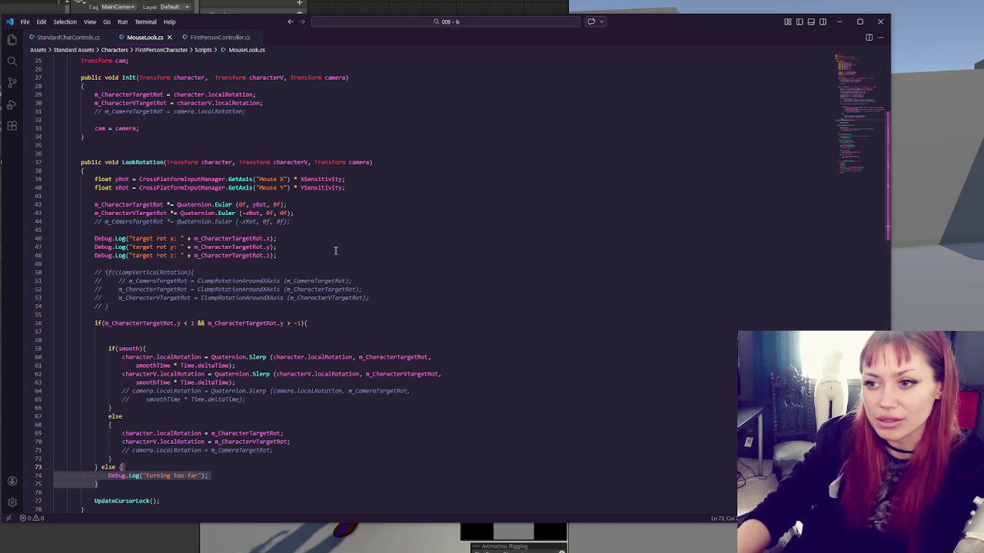
- Delete the 'target rot x' and 'target rot z' logs, save, and recompile in Unity
{"action": "mouse_move", "coordinate": [303, 258]}
{"action": "left_mouse_down"}
{"action": "mouse_move", "coordinate": [307, 244]}
{"action": "mouse_move", "coordinate": [292, 229]}
{"action": "left_mouse_up"}
{"action": "key", "text": "BackSpace"}
{"action": "key", "text": "BackSpace"}
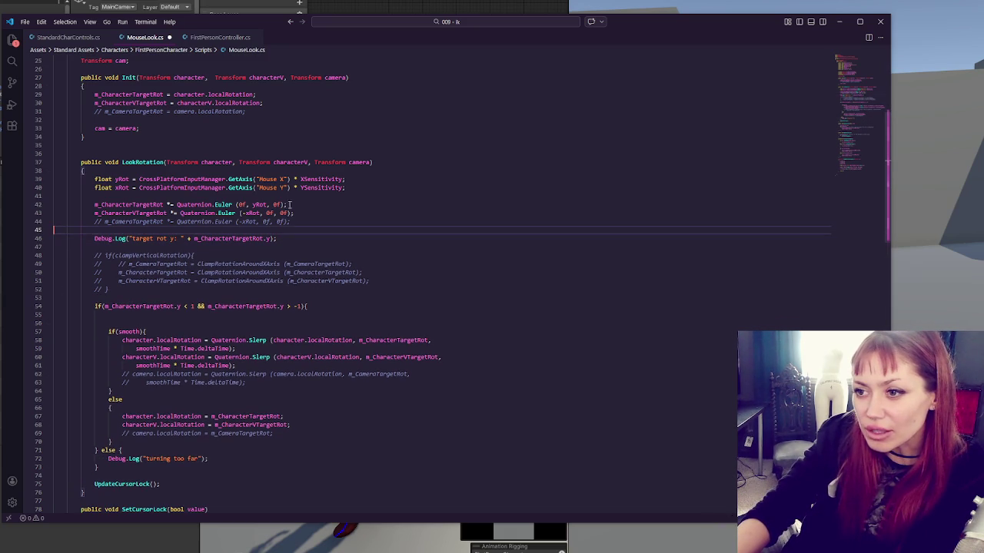
{"action": "key", "text": "ctrl+s"}
{"action": "key", "text": "alt+Tab"}
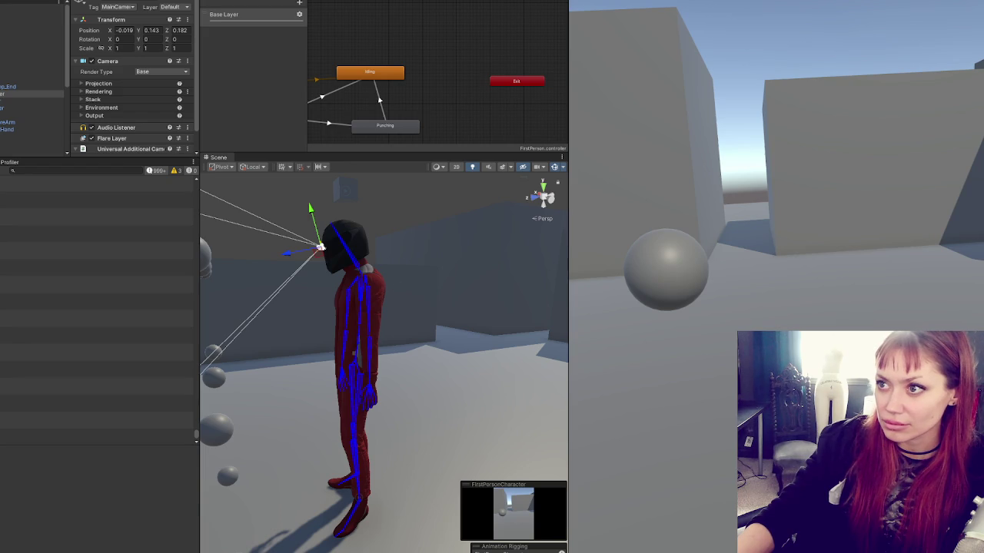
- Play-test looking up and around, seeing the head camera roll to about 23 degrees, then return to VS Code
{"action": "key", "text": "ctrl+p"}
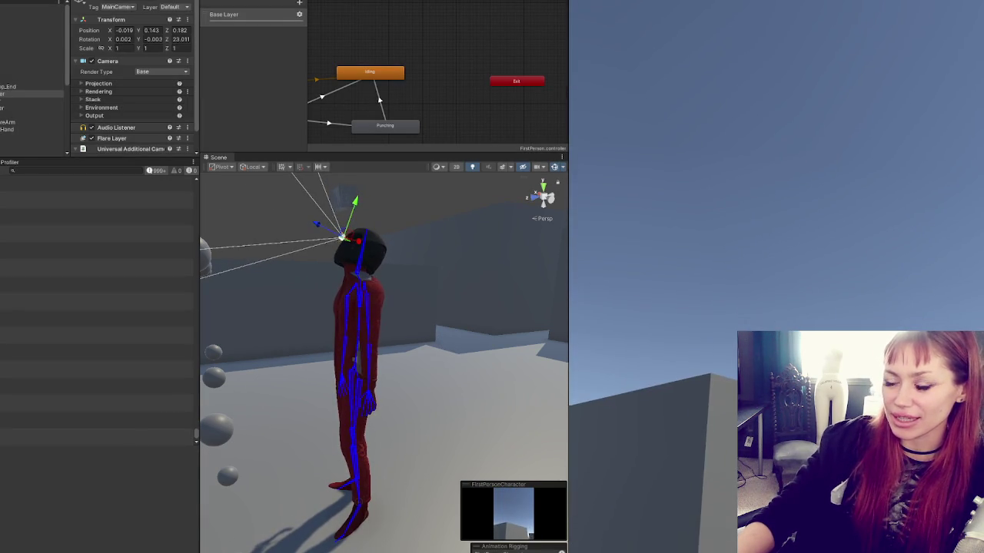
{"action": "key", "text": "alt+Tab"}
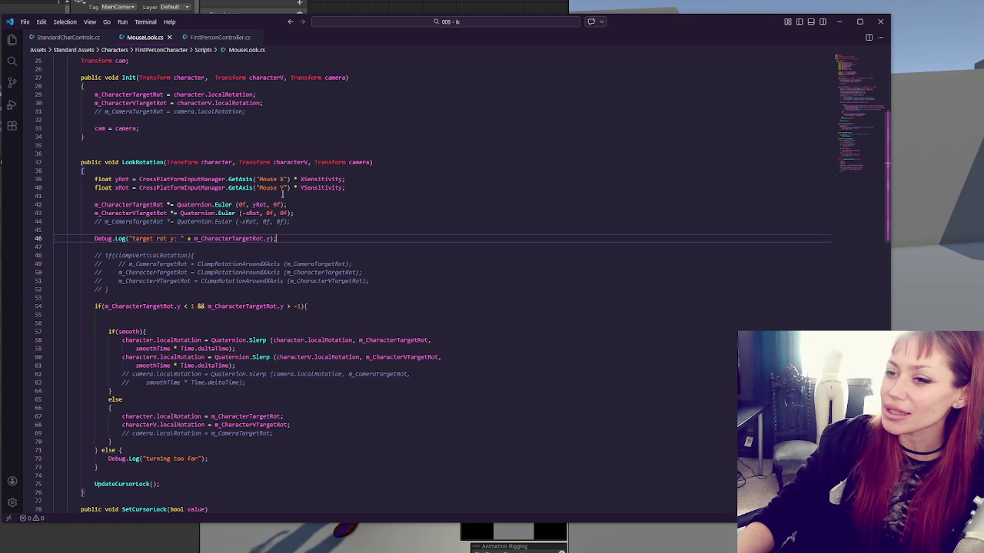
- Move the m_CharacterTargetRot.y range check up to line 41, below the GetAxis lines
{"action": "left_click", "coordinate": [340, 195]}
{"action": "left_click", "coordinate": [390, 185]}
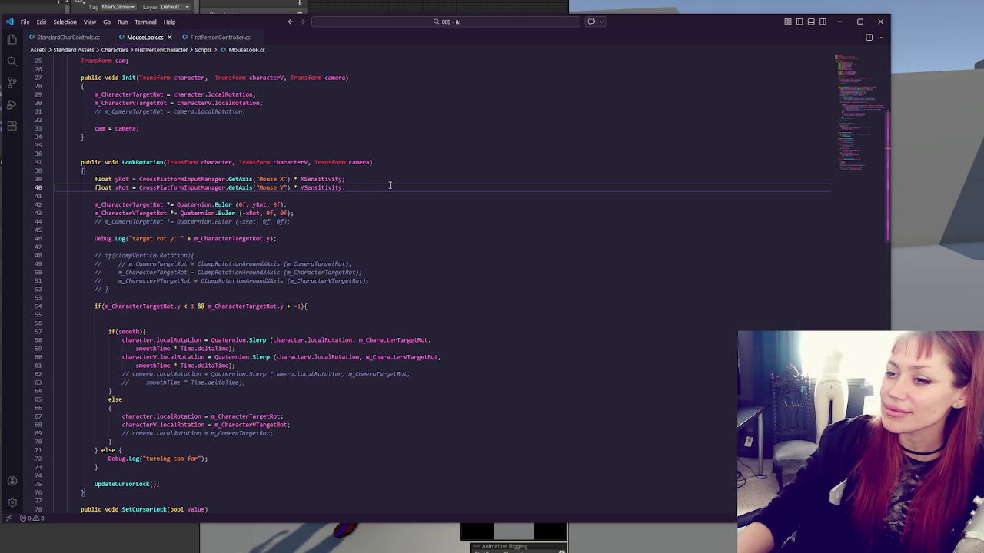
{"action": "left_click", "coordinate": [368, 306]}
{"action": "triple_click", "coordinate": [366, 306]}
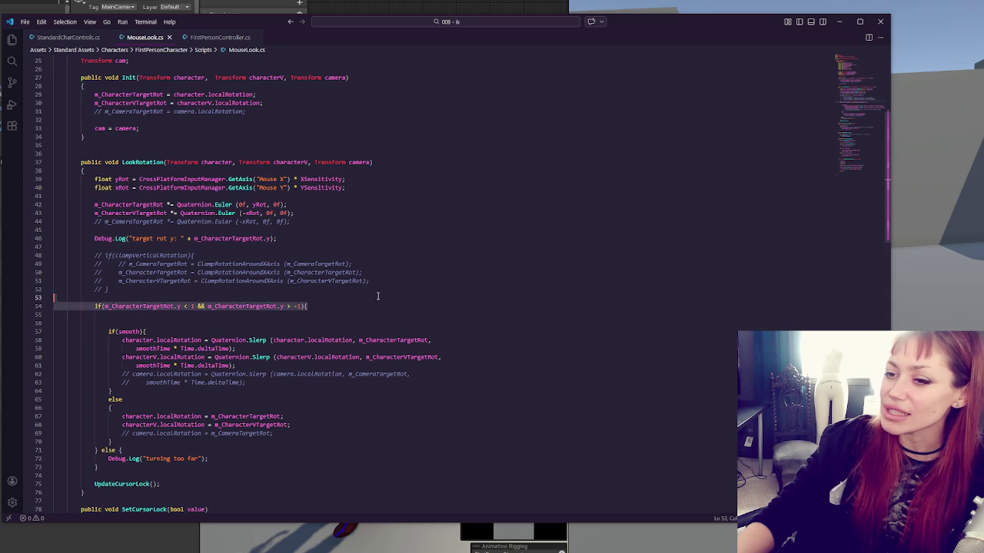
{"action": "key", "text": "Delete"}
{"action": "left_click", "coordinate": [338, 196]}
{"action": "key", "text": "Return"}
{"action": "key", "text": "Return"}
{"action": "key", "text": "ctrl+v"}
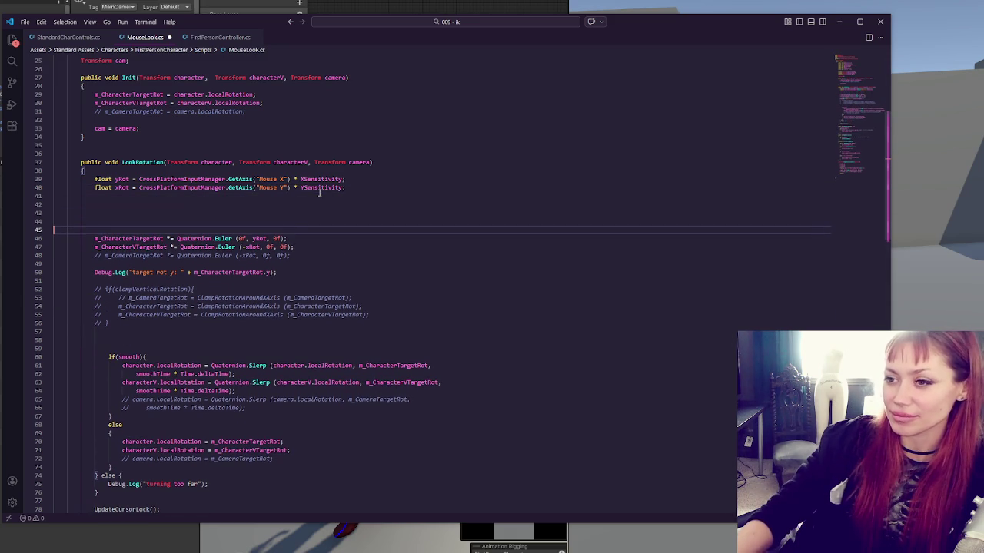
{"action": "left_click", "coordinate": [308, 214]}
- Move the 'turning too far' else block to directly after the range check
{"action": "left_click_drag", "start_coordinate": [99, 501], "coordinate": [238, 475]}
{"action": "key", "text": "ctrl+c"}
{"action": "key", "text": "BackSpace"}
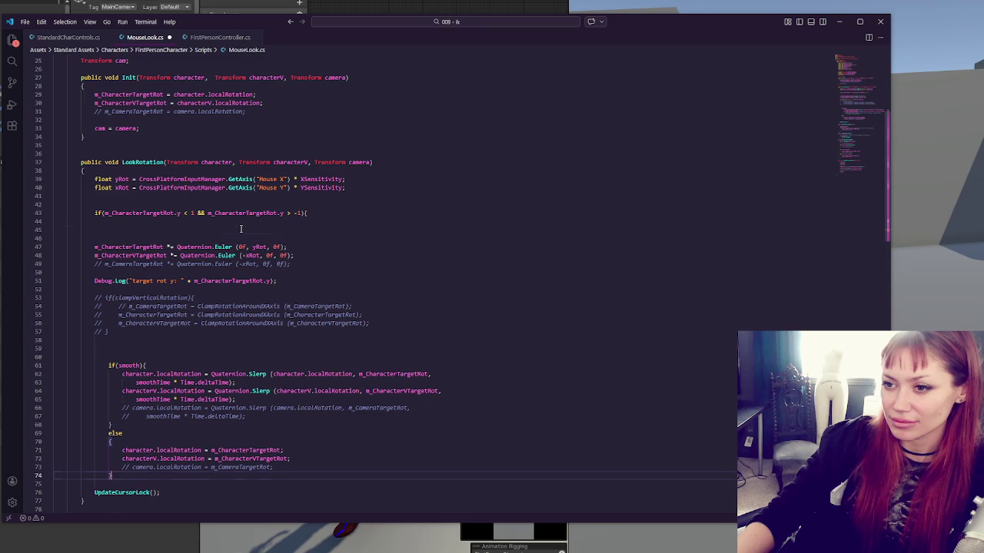
{"action": "left_click", "coordinate": [239, 230]}
{"action": "key", "text": "ctrl+v"}
- Outdent the if(smooth) block one level and add a blank line below the yRot declaration
{"action": "left_click_drag", "start_coordinate": [142, 383], "coordinate": [157, 506]}
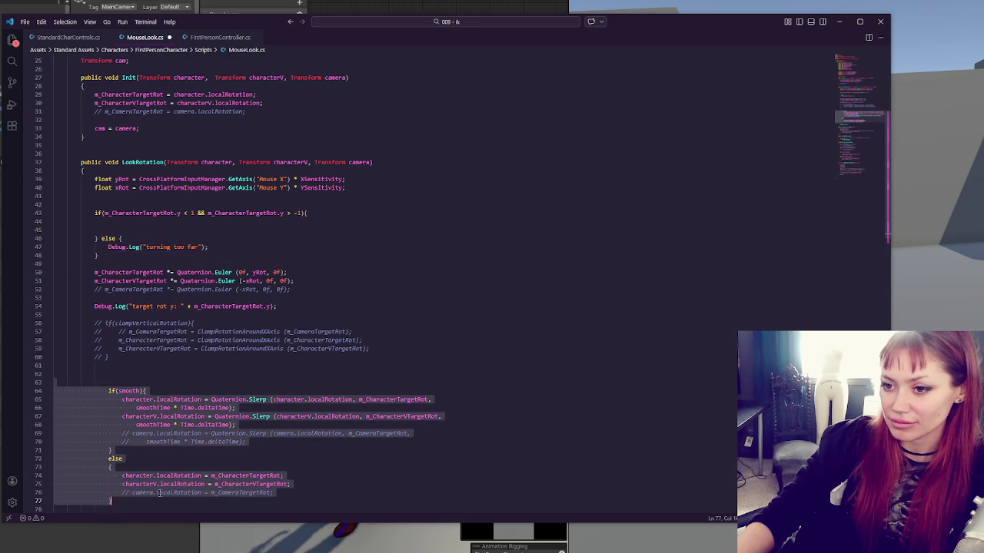
{"action": "key", "text": "shift+Tab"}
{"action": "left_click", "coordinate": [200, 364]}
{"action": "left_click", "coordinate": [167, 306]}
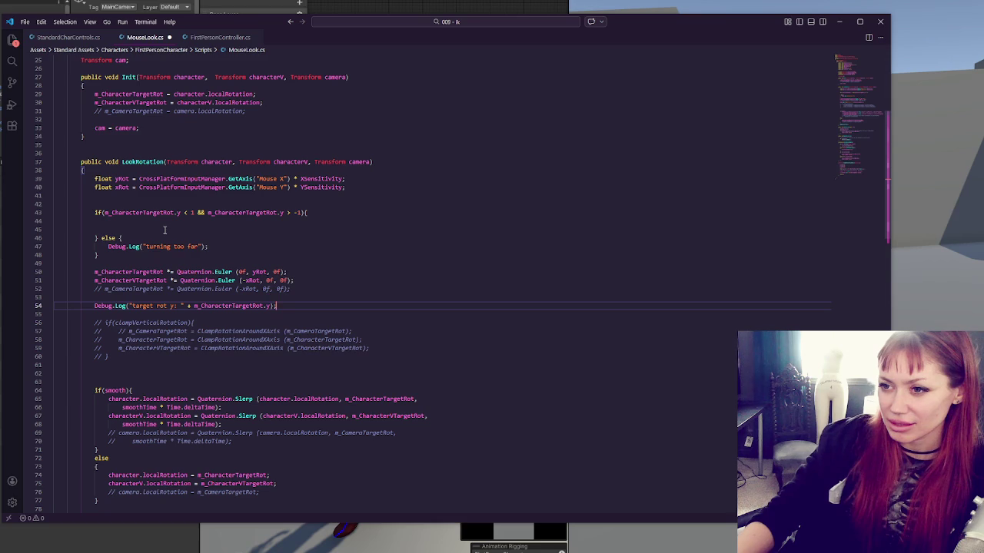
{"action": "left_click", "coordinate": [133, 178]}
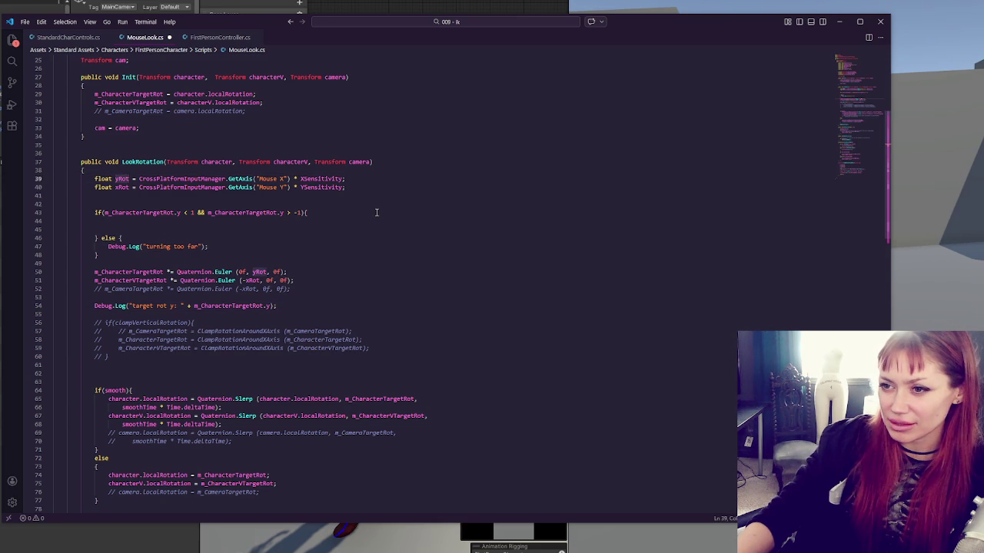
{"action": "left_click", "coordinate": [162, 198]}
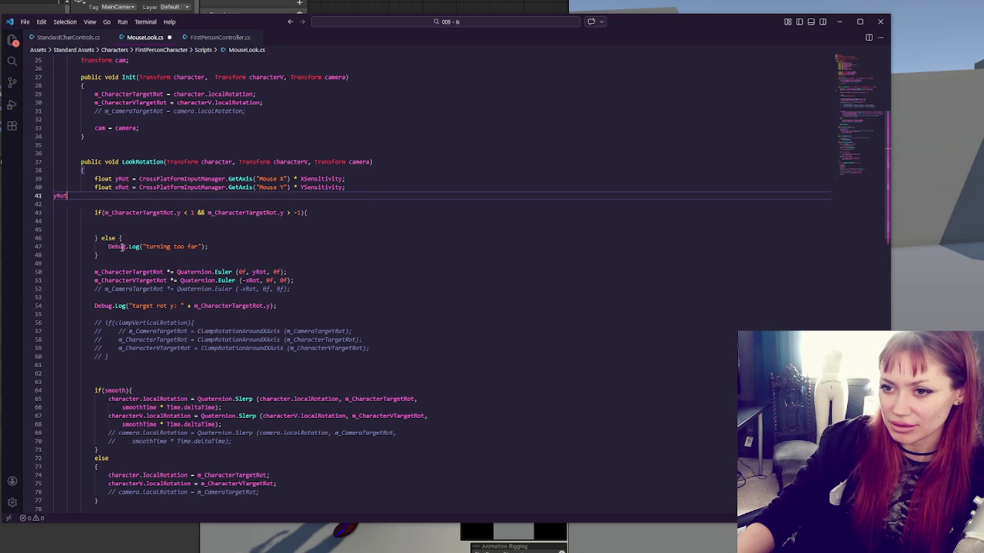
{"action": "key", "text": "Return"}
{"action": "key", "text": "Return"}
{"action": "key", "text": "Return"}
- Add Debug.Log("yRot: " + yRot); and move the target rot y log up beside it
{"action": "key", "text": "Up"}
{"action": "key", "text": "Up"}
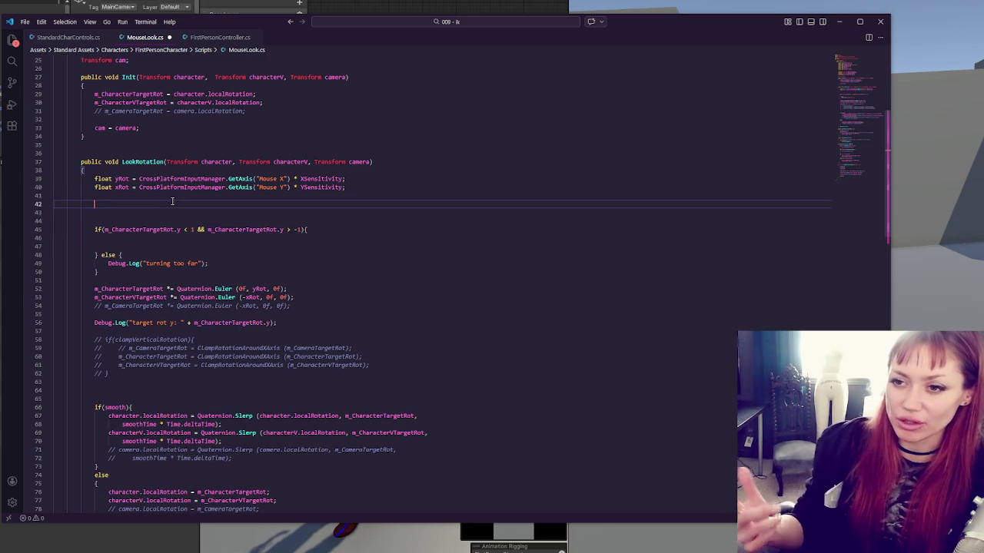
{"action": "type", "text": "Debug"}
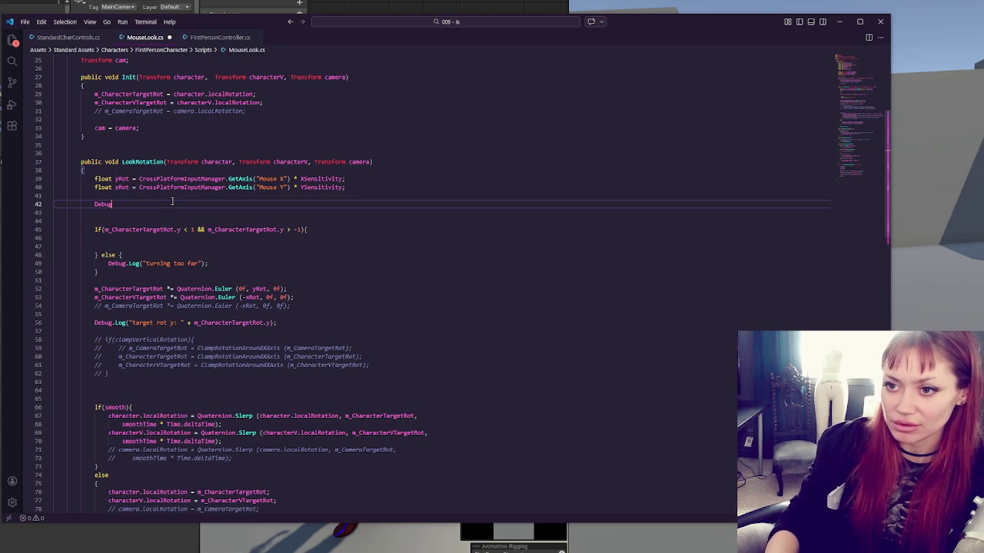
{"action": "type", "text": ".Log(\"yRot: \" + "}
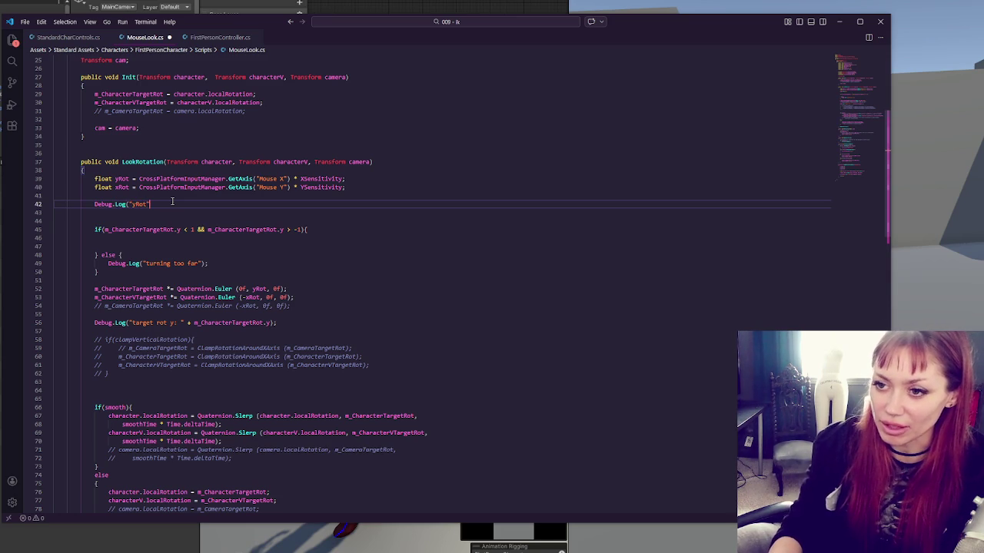
{"action": "type", "text": "yRot)"}
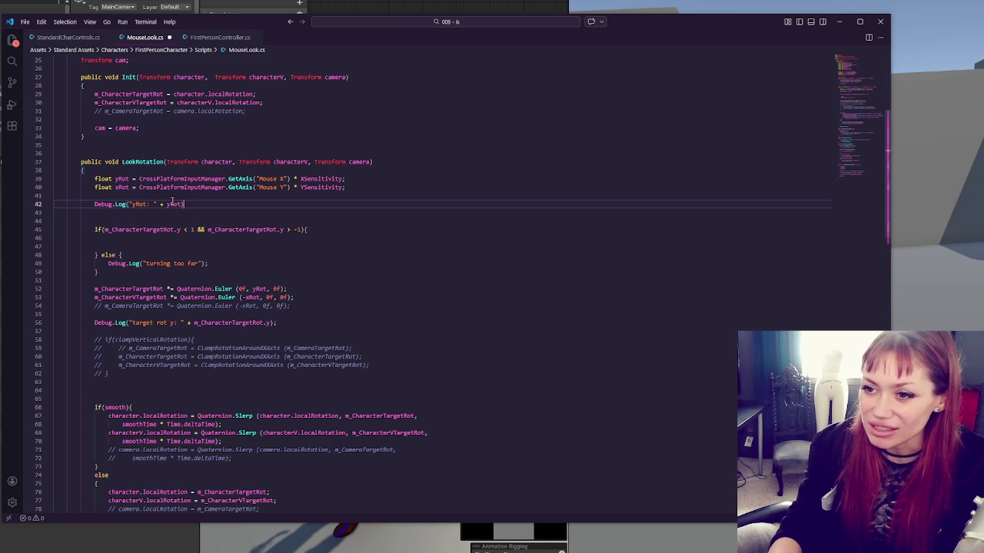
{"action": "type", "text": ";"}
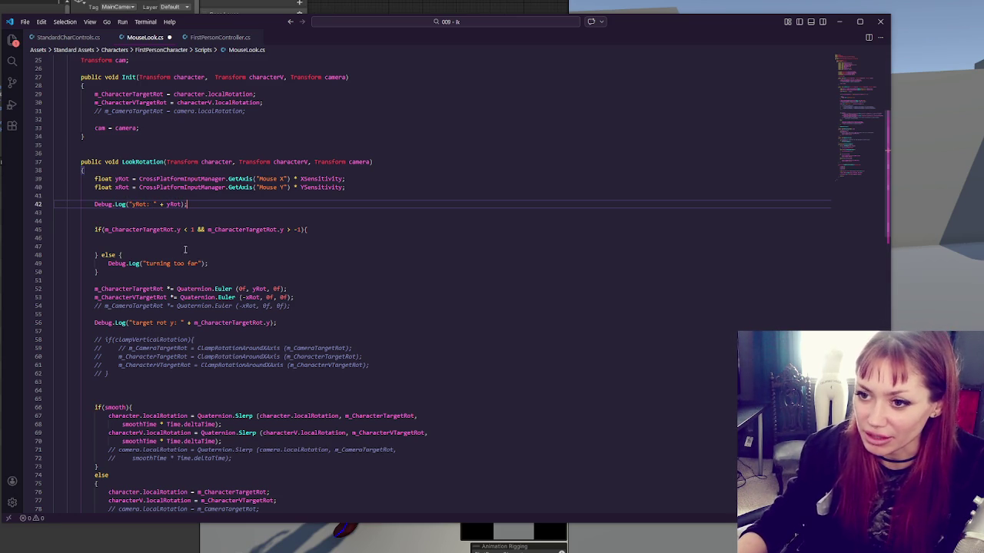
{"action": "triple_click", "coordinate": [296, 319]}
{"action": "key", "text": "ctrl+c"}
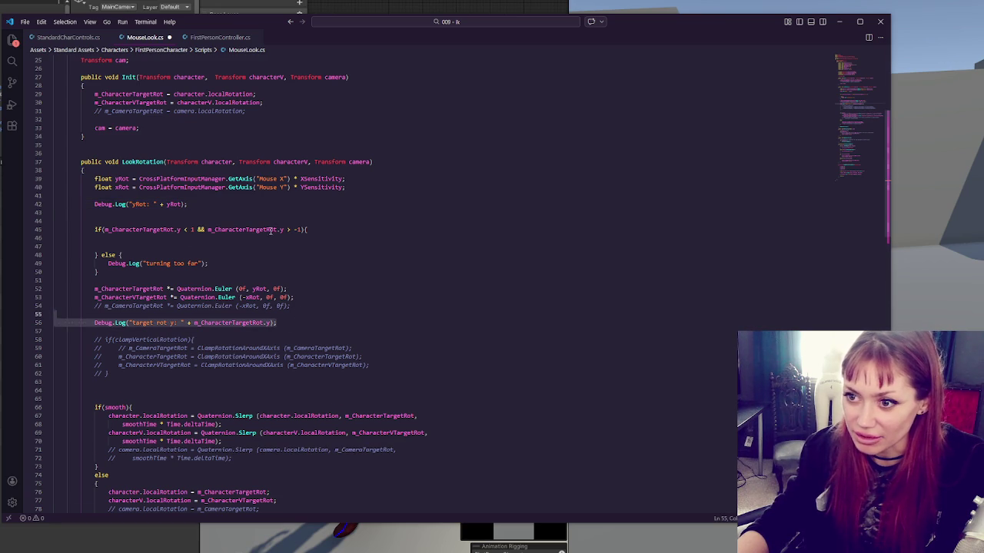
{"action": "key", "text": "BackSpace"}
{"action": "left_click", "coordinate": [229, 198]}
{"action": "key", "text": "ctrl+v"}
{"action": "left_click", "coordinate": [196, 205]}
- Comment out the range check and its else block
{"action": "left_click_drag", "start_coordinate": [151, 238], "coordinate": [164, 276]}
{"action": "key", "text": "ctrl+slash"}
{"action": "left_click", "coordinate": [164, 277]}
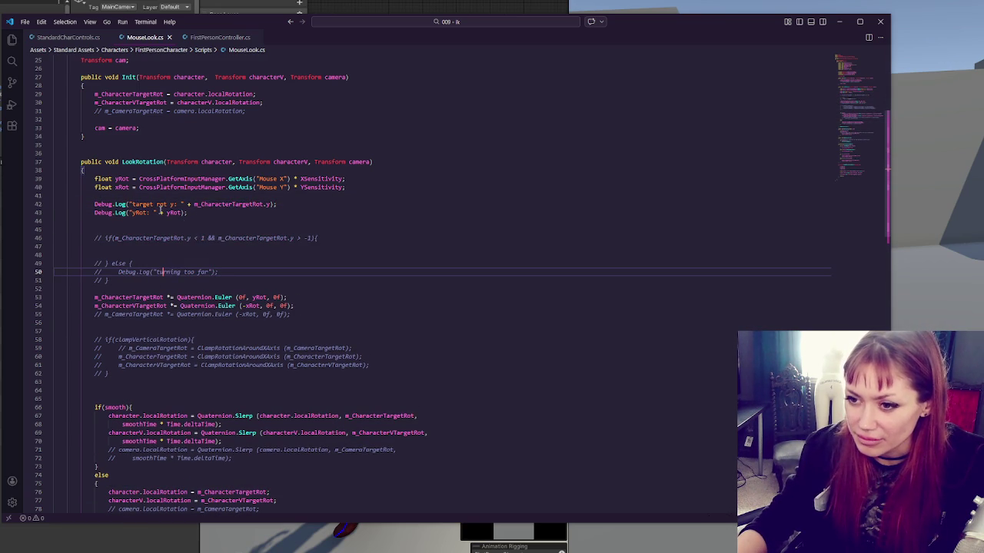
{"action": "left_click", "coordinate": [326, 194]}
{"action": "left_click", "coordinate": [236, 204]}
{"action": "double_click", "coordinate": [230, 204]}
{"action": "left_click", "coordinate": [345, 209]}
- Keep the target rot y log on line 43 below the yRot log, then recompile in Unity
{"action": "left_click", "coordinate": [257, 204]}
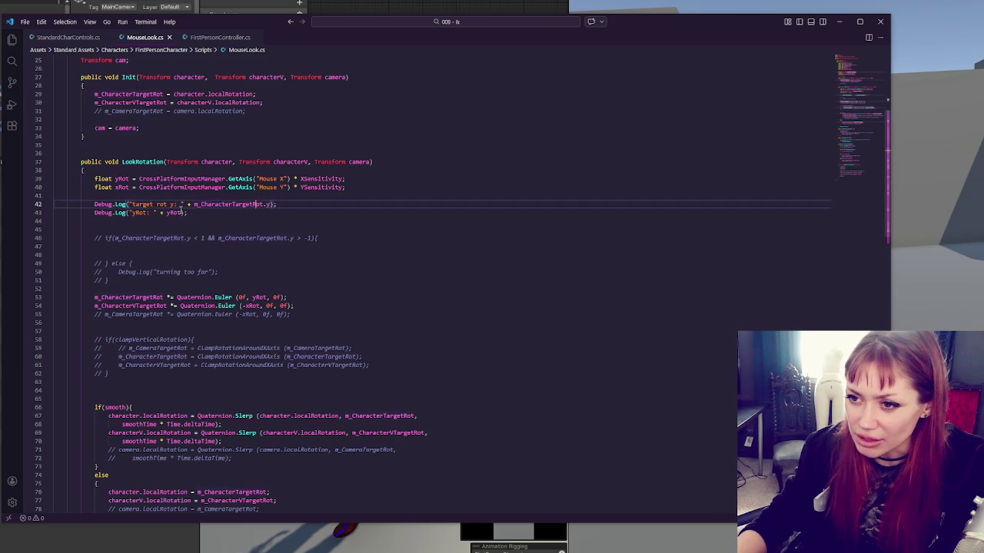
{"action": "left_click_drag", "start_coordinate": [305, 206], "coordinate": [307, 196]}
{"action": "key", "text": "BackSpace"}
{"action": "key", "text": "ctrl+z"}
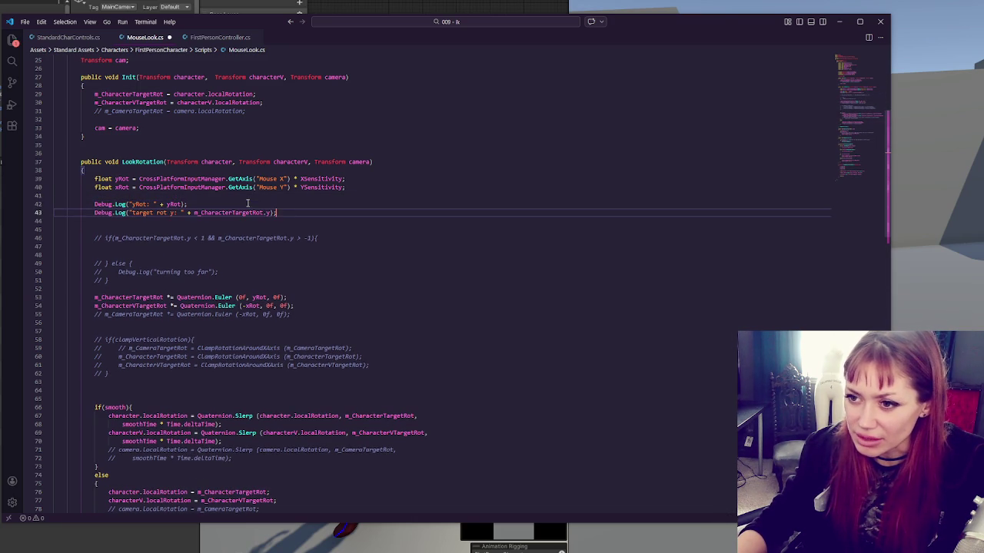
{"action": "left_click", "coordinate": [182, 204]}
{"action": "left_click", "coordinate": [310, 220]}
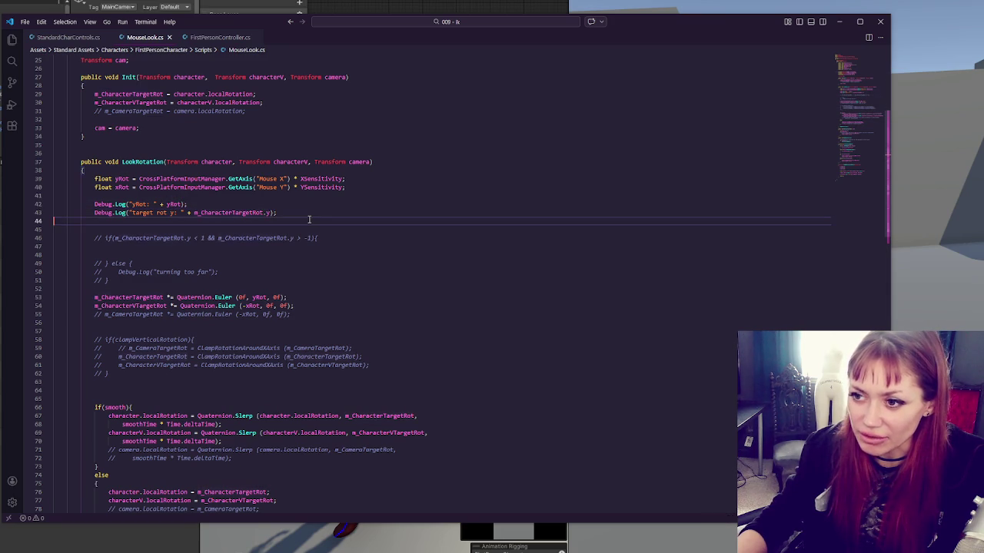
{"action": "left_click", "coordinate": [310, 213]}
{"action": "key", "text": "alt+Tab"}
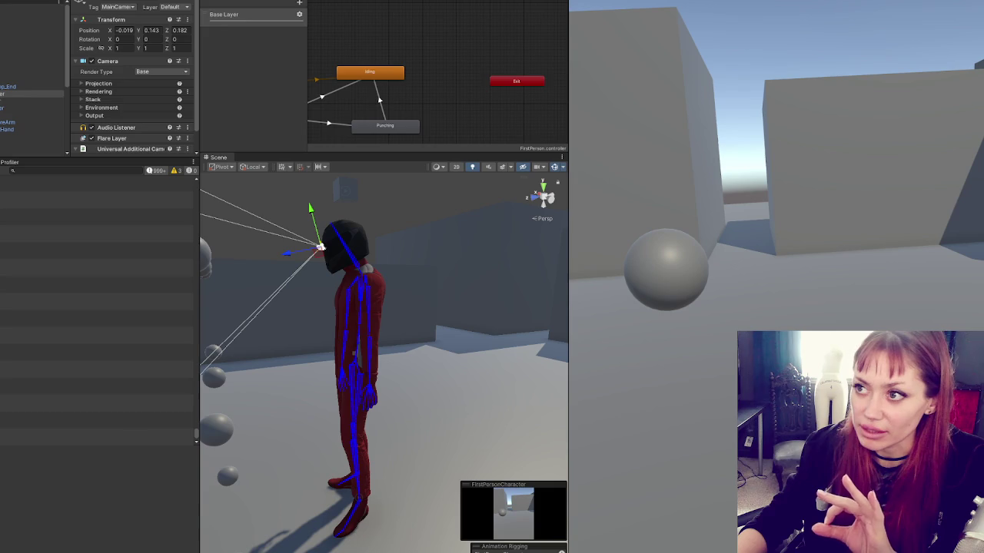
- Play-test looking around the sphere-filled level, then select the commented-out range check in VS Code
{"action": "key", "text": "ctrl+p"}
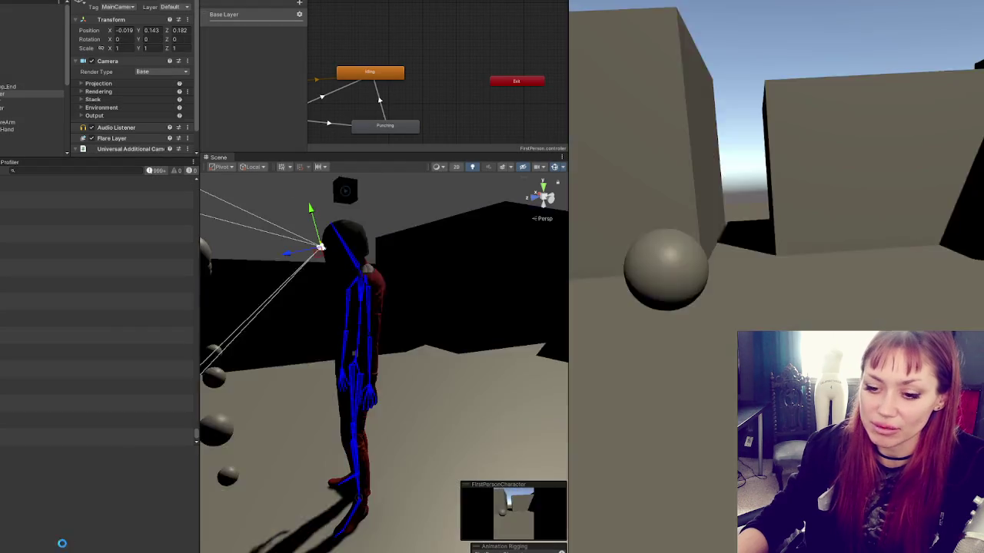
{"action": "key", "text": "alt+Tab"}
{"action": "mouse_move", "coordinate": [218, 238]}
{"action": "left_mouse_down"}
{"action": "mouse_move", "coordinate": [231, 244]}
{"action": "mouse_move", "coordinate": [224, 278]}
{"action": "left_mouse_up"}
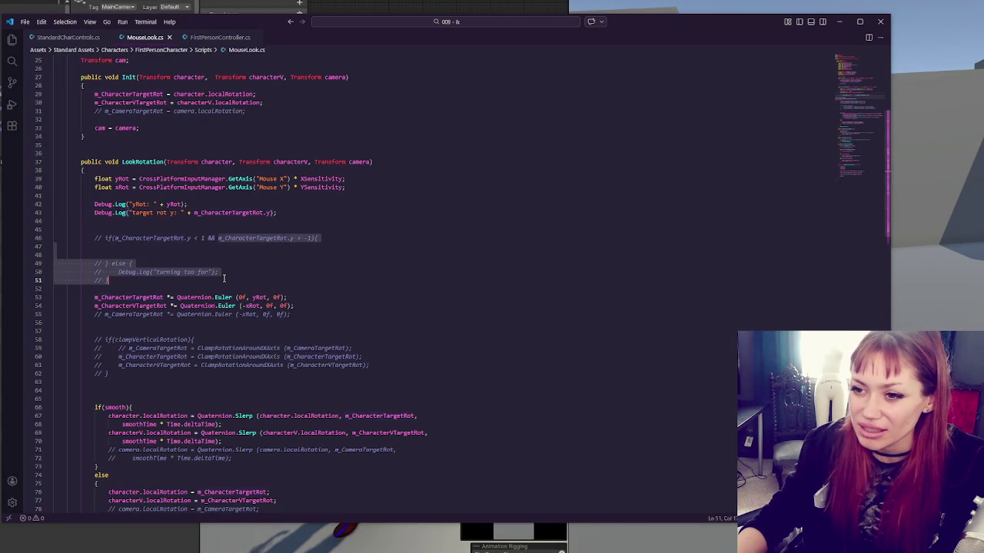
- Uncomment the m_CharacterTargetRot range check and its 'turning too far' else block
{"action": "key", "text": "ctrl+slash"}
{"action": "left_click", "coordinate": [211, 256]}
{"action": "left_click", "coordinate": [221, 239]}
{"action": "left_click", "coordinate": [184, 255]}
{"action": "left_click", "coordinate": [182, 260]}
{"action": "left_click", "coordinate": [174, 238]}
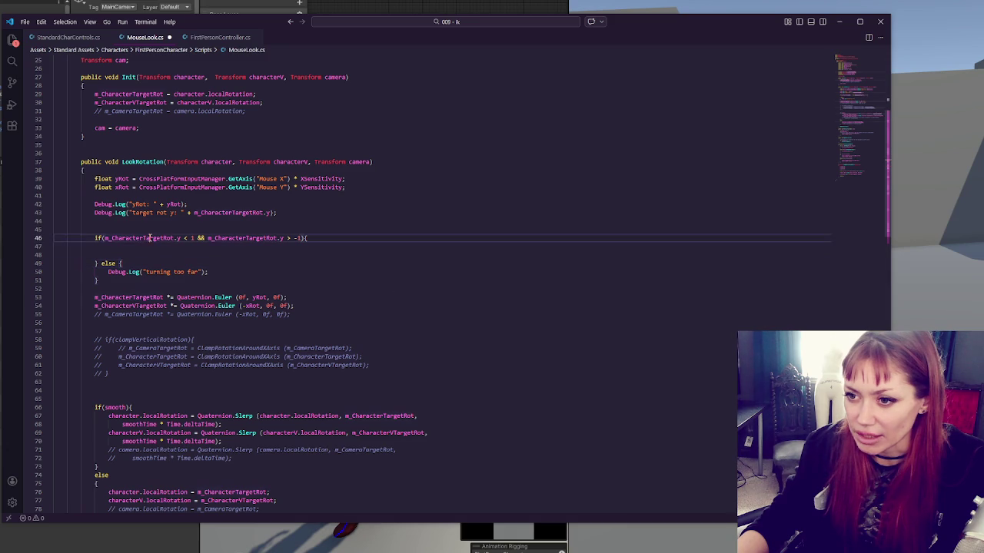
{"action": "left_click", "coordinate": [176, 261]}
{"action": "left_click", "coordinate": [233, 230]}
- Rewrite the if condition to yRot >= 0 && m_CharacterTargetRot.y > 0.9f
{"action": "left_click_drag", "start_coordinate": [196, 238], "coordinate": [299, 239]}
{"action": "key", "text": "BackSpace"}
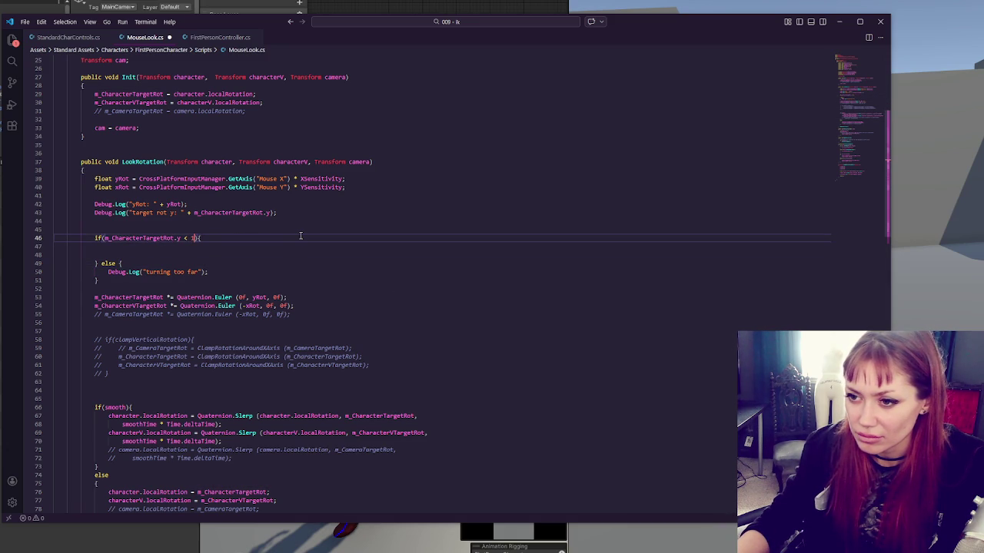
{"action": "left_click", "coordinate": [103, 238]}
{"action": "type", "text": "yRot "}
{"action": "type", "text": ">= "}
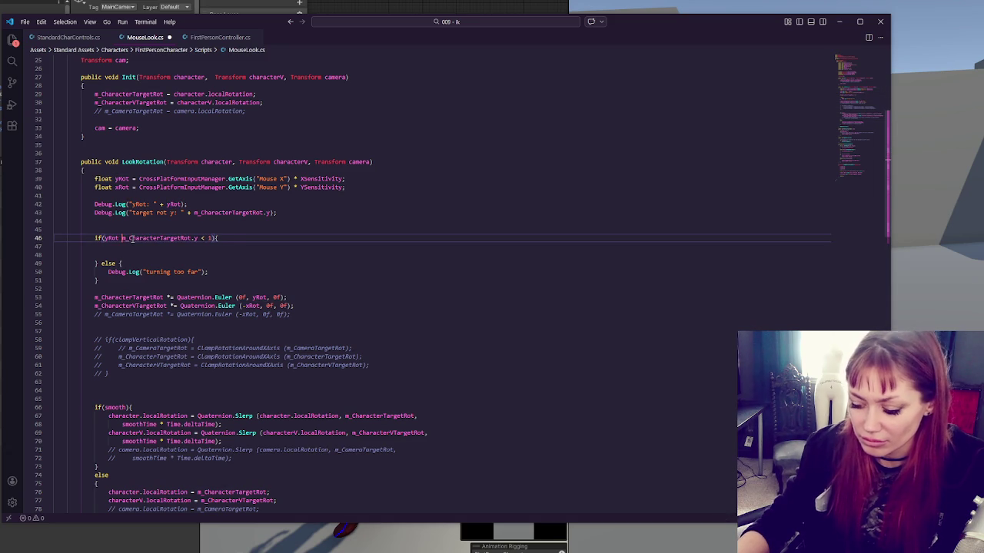
{"action": "type", "text": "0 &&"}
{"action": "key", "text": "BackSpace"}
{"action": "key", "text": "BackSpace"}
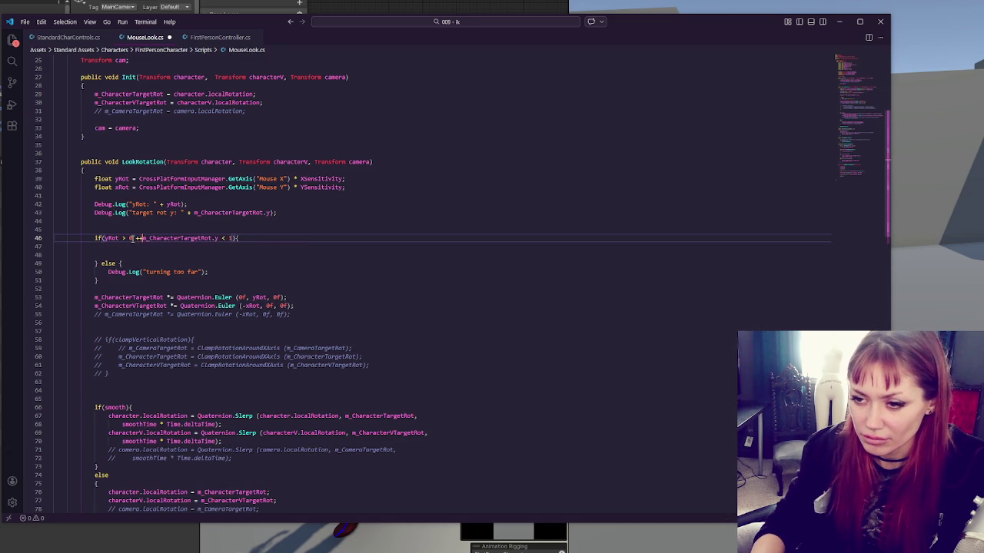
{"action": "type", "text": "&&"}
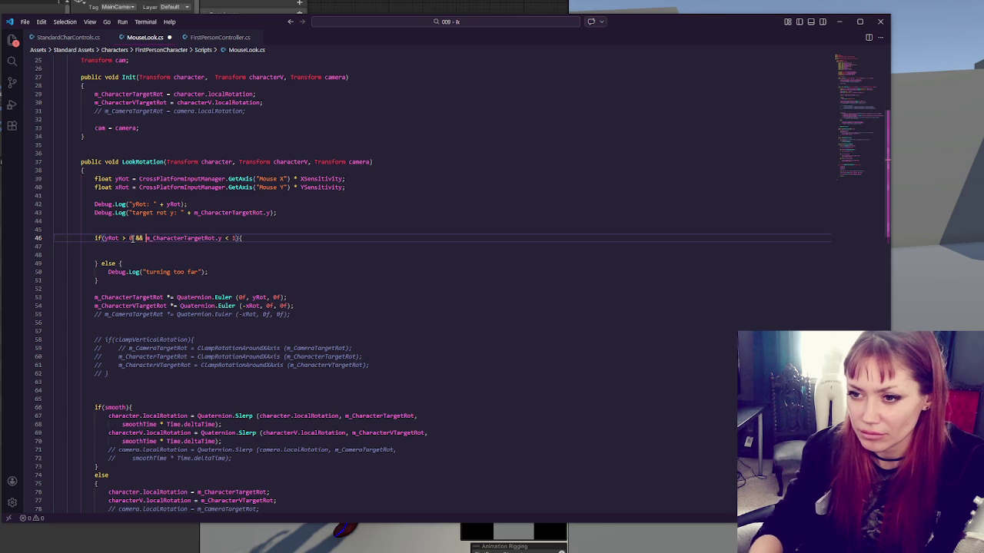
{"action": "left_click", "coordinate": [110, 238]}
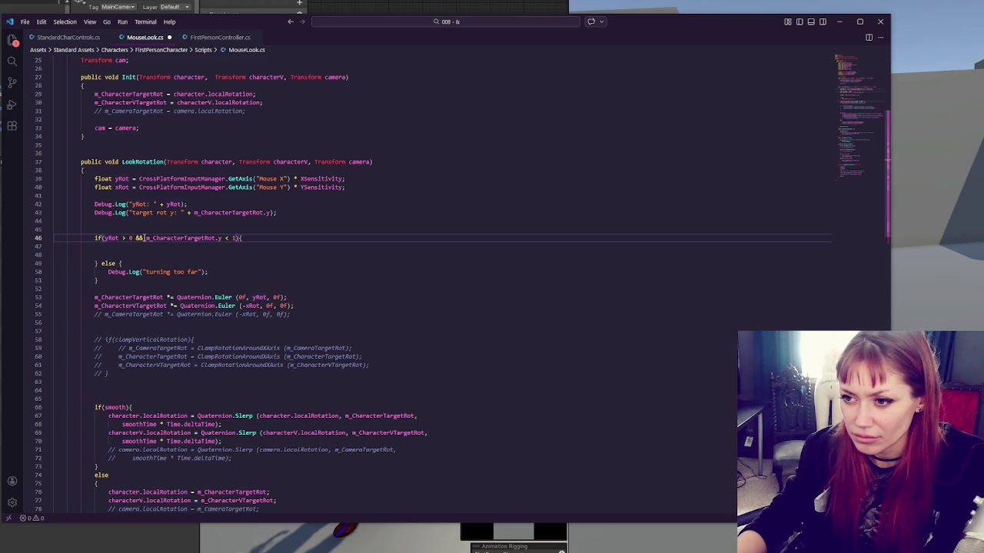
{"action": "left_click", "coordinate": [226, 238]}
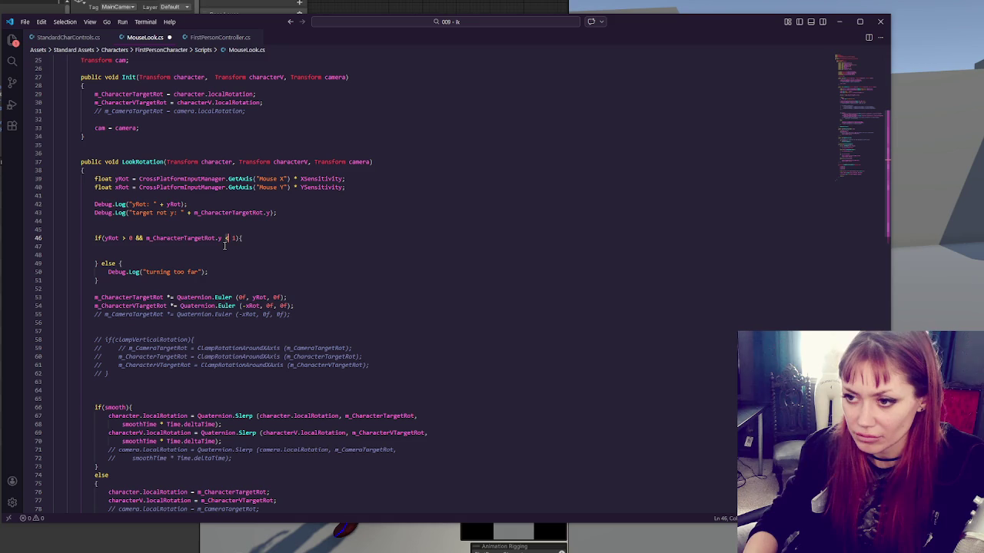
{"action": "type", "text": "="}
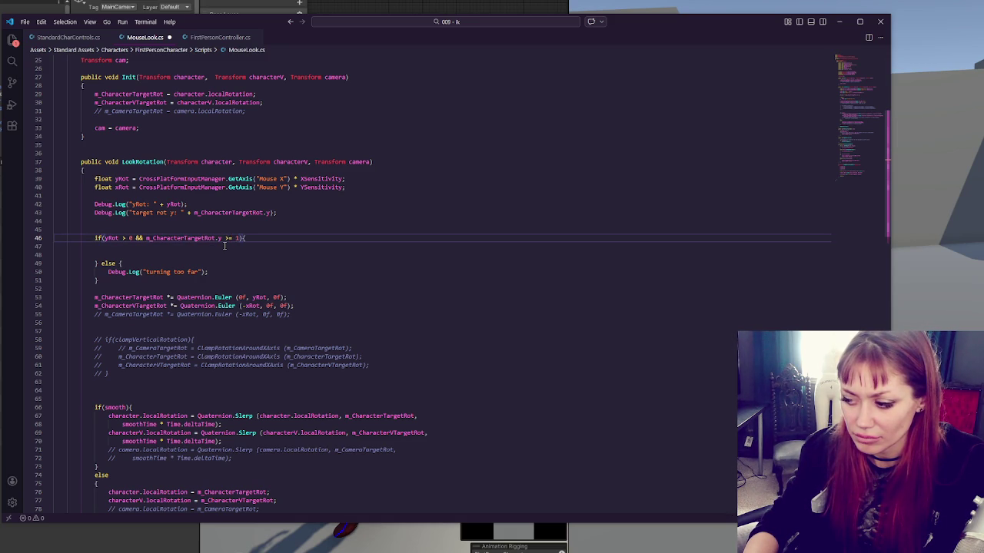
{"action": "double_click", "coordinate": [238, 238]}
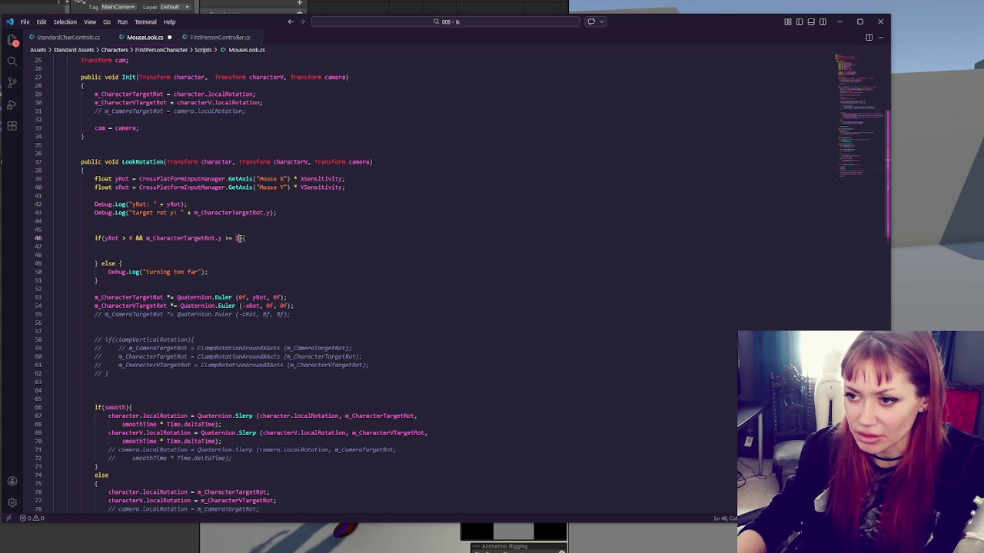
{"action": "type", "text": "0f"}
{"action": "type", "text": ".9f"}
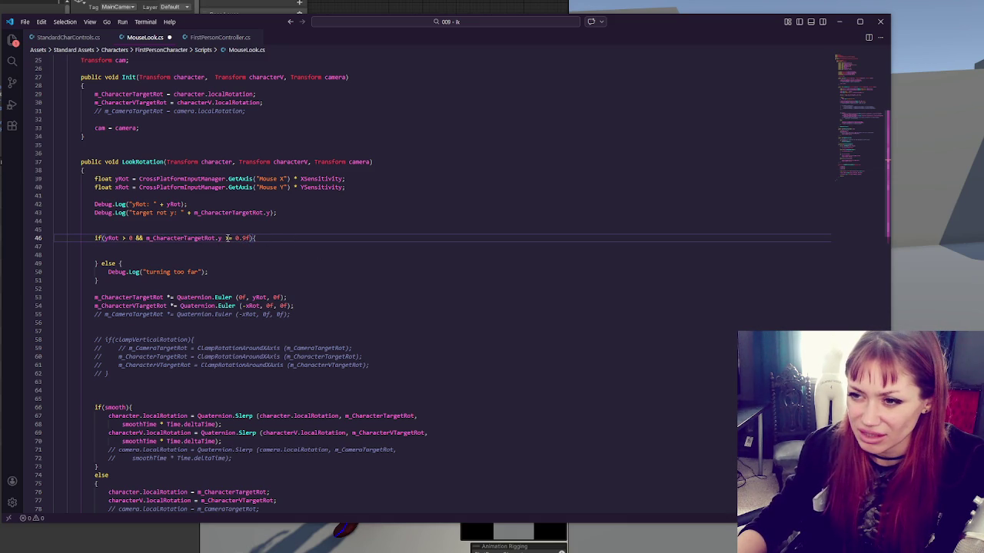
{"action": "left_click", "coordinate": [232, 238]}
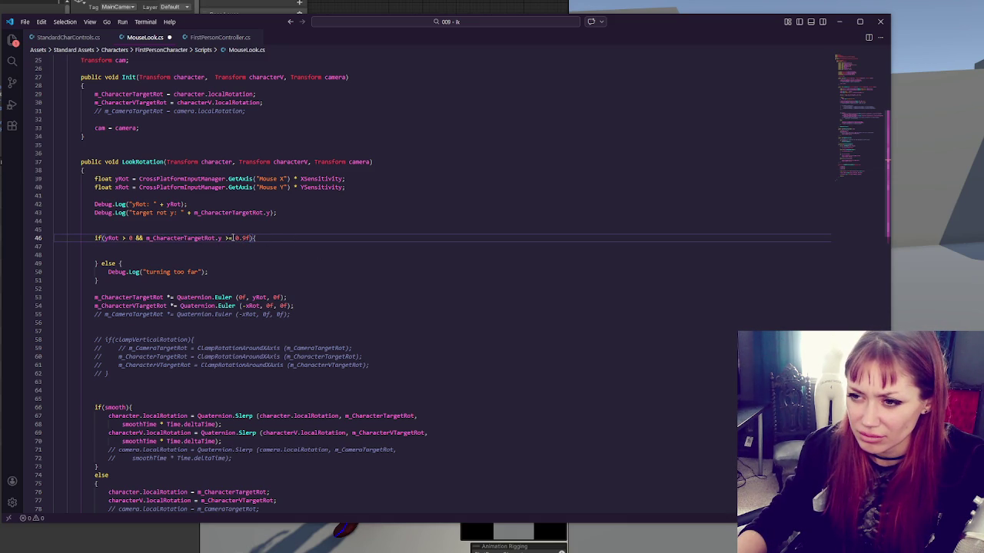
{"action": "key", "text": "BackSpace"}
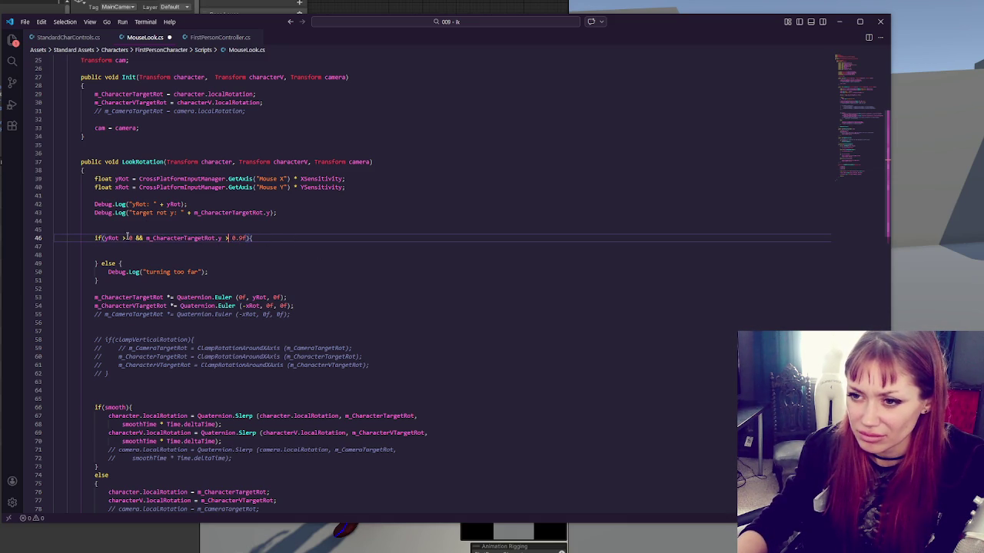
- Put return; in the if body and delete the 'turning too far' else block
{"action": "left_click", "coordinate": [268, 238]}
{"action": "left_click", "coordinate": [116, 254]}
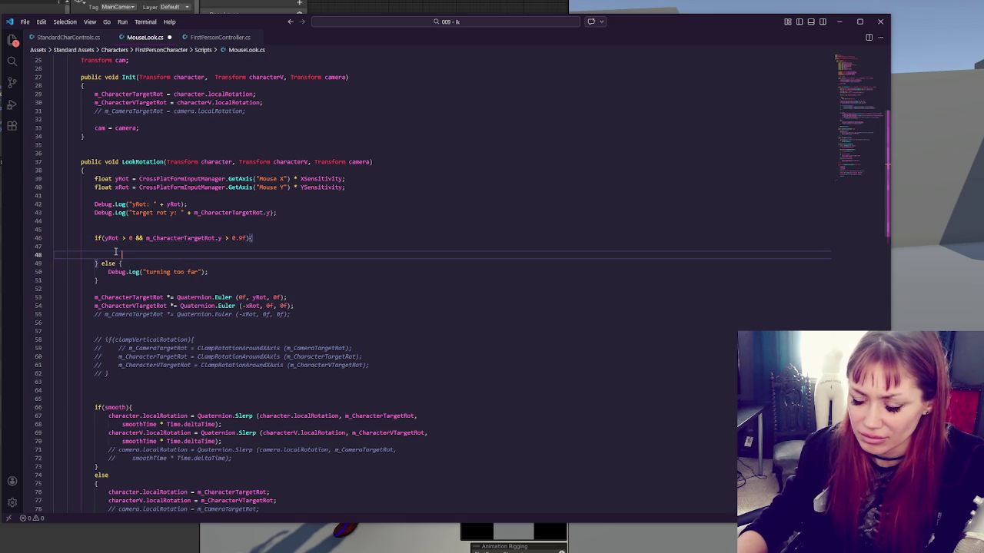
{"action": "key", "text": "BackSpace"}
{"action": "type", "text": "return;"}
{"action": "left_click", "coordinate": [104, 272]}
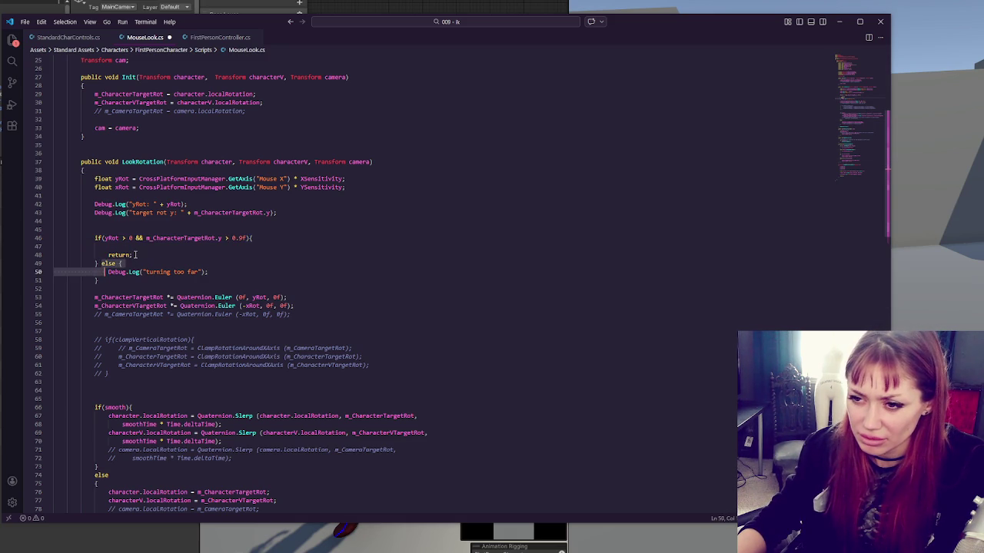
{"action": "left_click", "coordinate": [132, 255]}
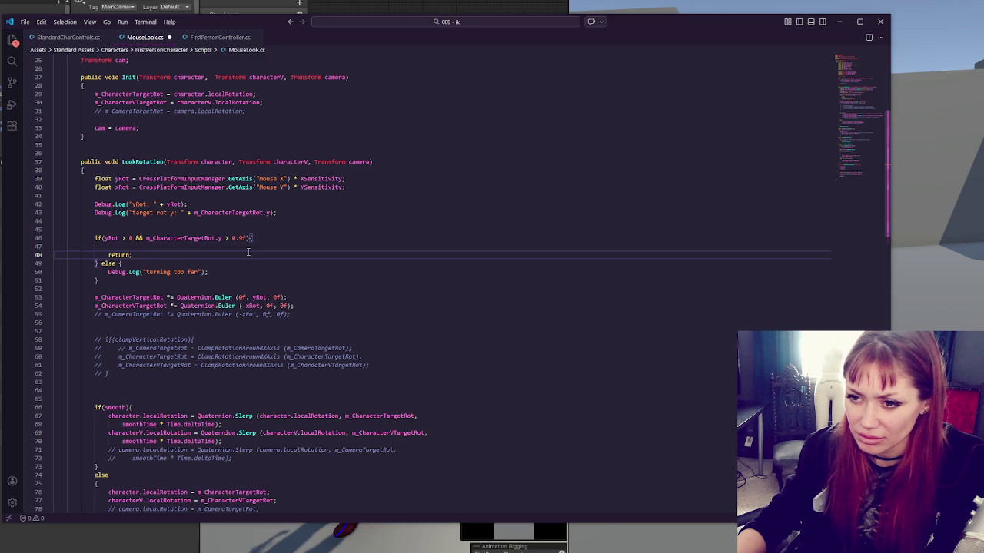
{"action": "left_click_drag", "start_coordinate": [108, 280], "coordinate": [102, 263]}
{"action": "key", "text": "BackSpace"}
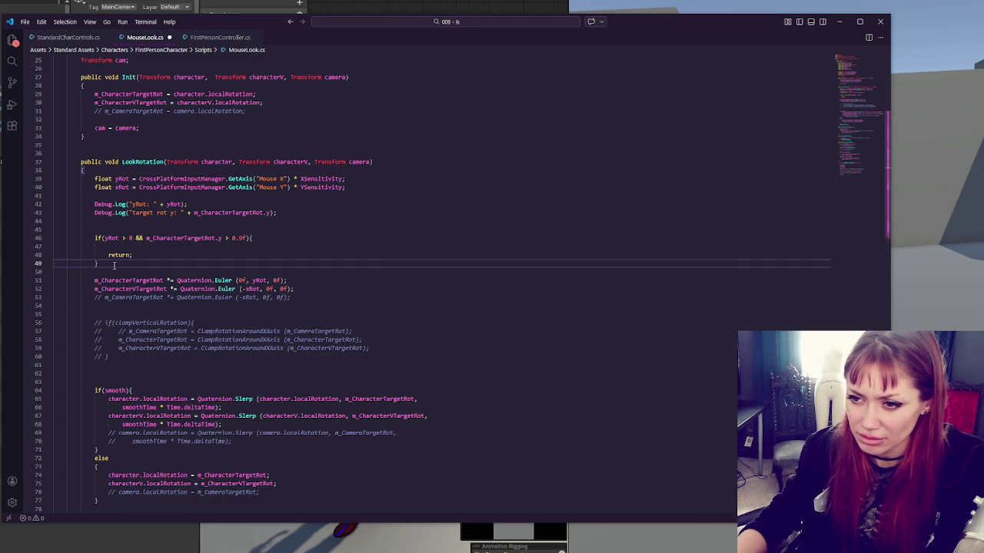
{"action": "left_click", "coordinate": [127, 246]}
{"action": "key", "text": "BackSpace"}
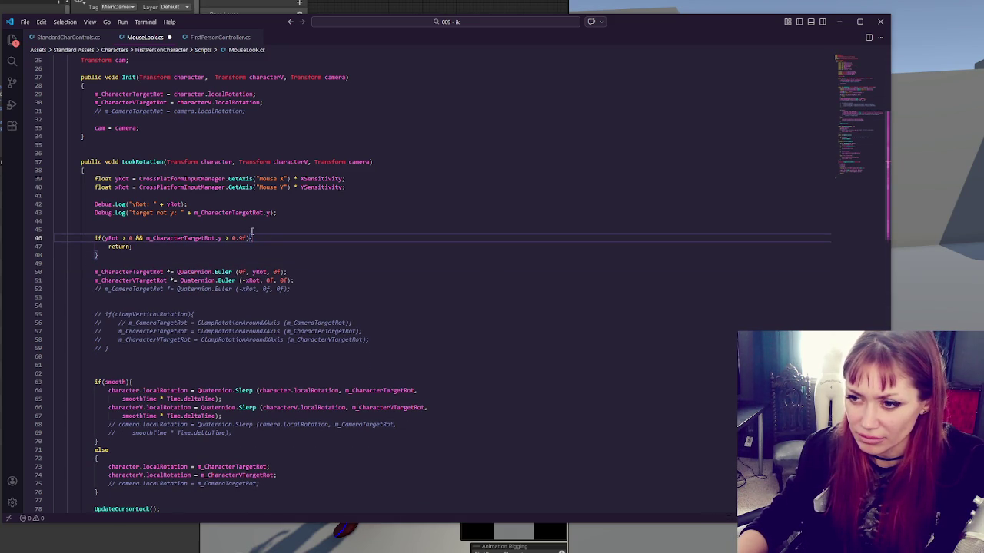
- Extend the condition with || yRot < 0 && m_CharacterTargetRot.y < -0.9f
{"action": "type", "text": "|| "}
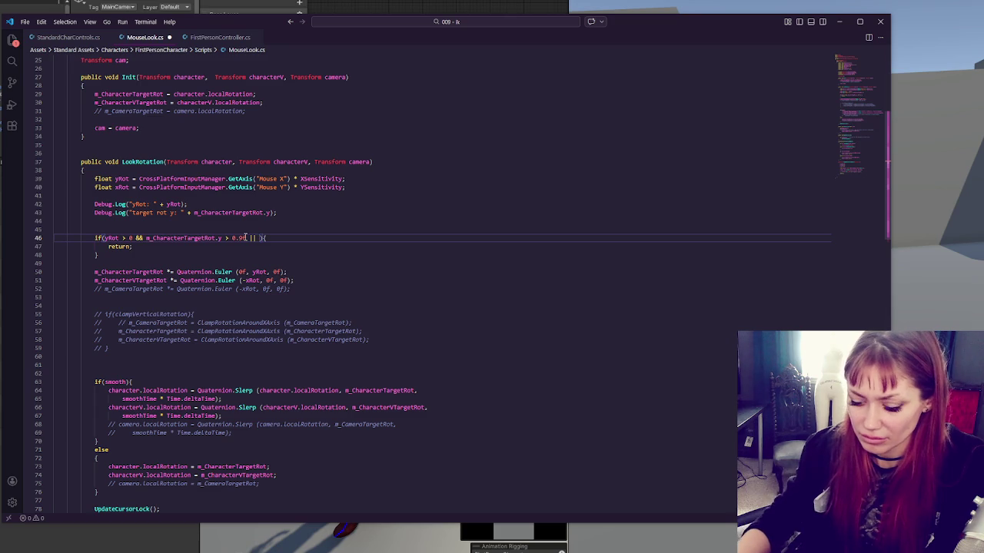
{"action": "type", "text": "yRot "}
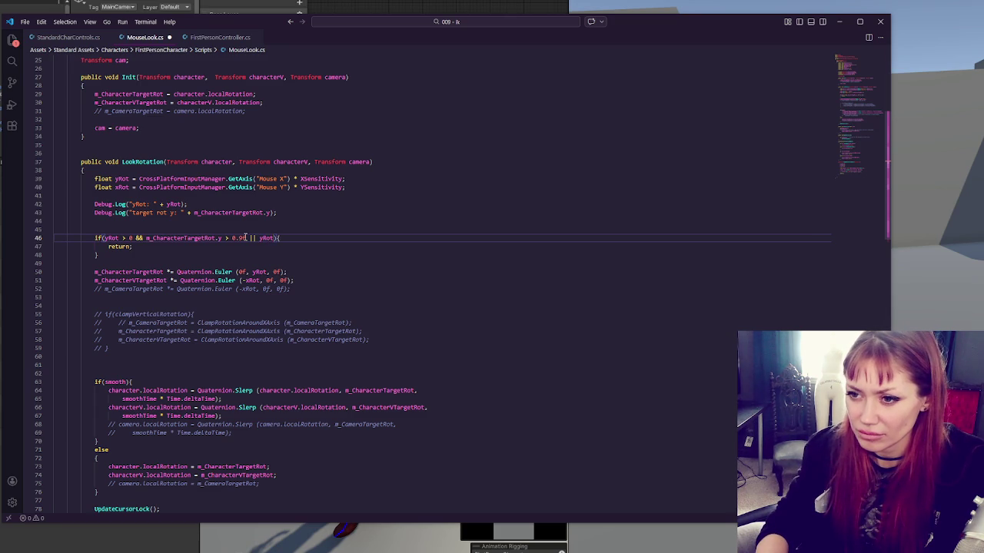
{"action": "type", "text": "< 0"}
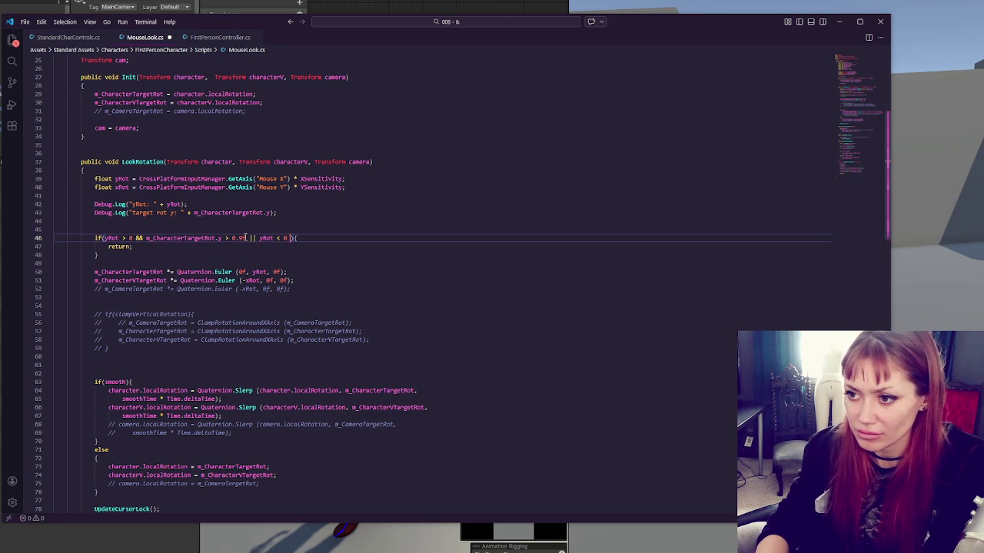
{"action": "key", "text": "BackSpace"}
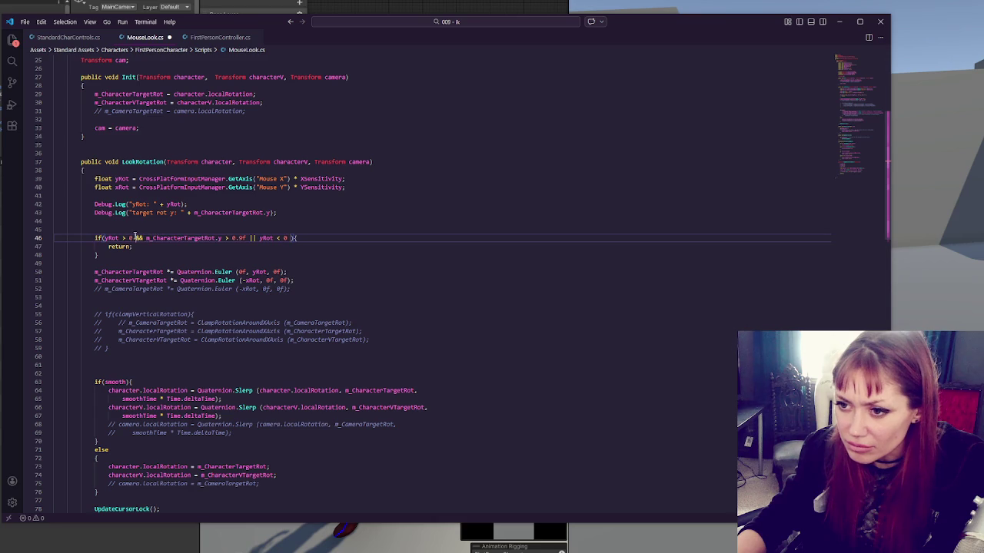
{"action": "left_click_drag", "start_coordinate": [135, 237], "coordinate": [244, 238]}
{"action": "key", "text": "ctrl+c"}
{"action": "left_click", "coordinate": [292, 238]}
{"action": "key", "text": "ctrl+v"}
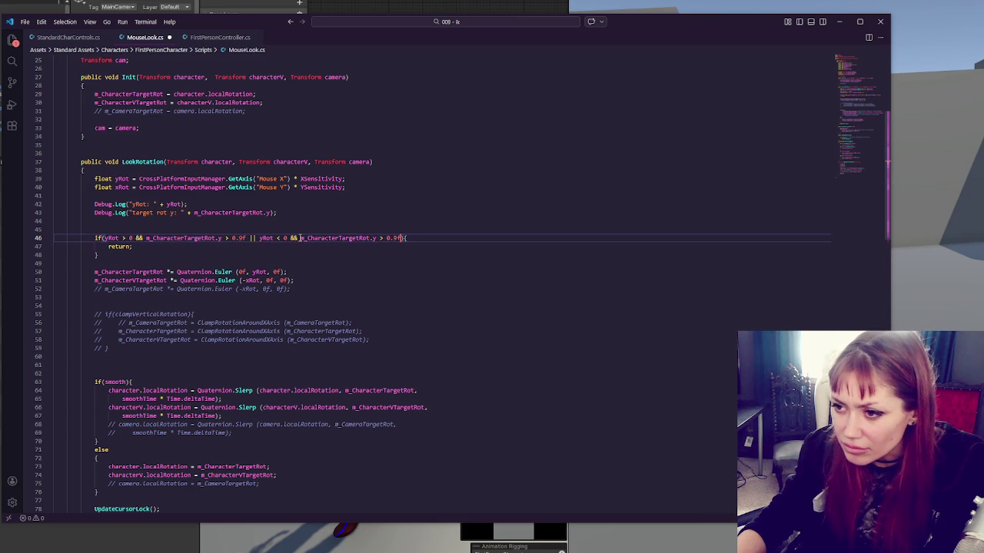
{"action": "key", "text": "BackSpace"}
{"action": "type", "text": "<"}
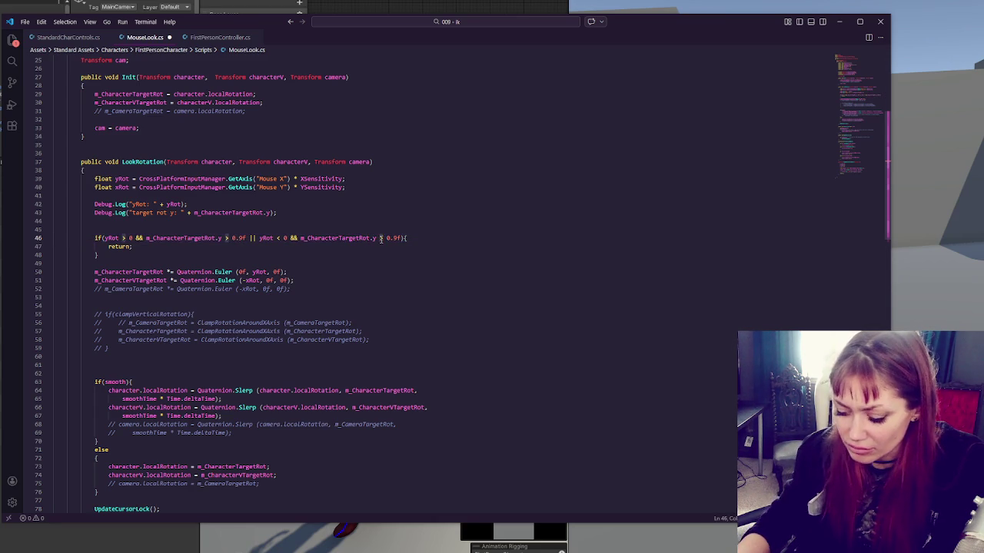
{"action": "left_click", "coordinate": [386, 239]}
{"action": "type", "text": "-"}
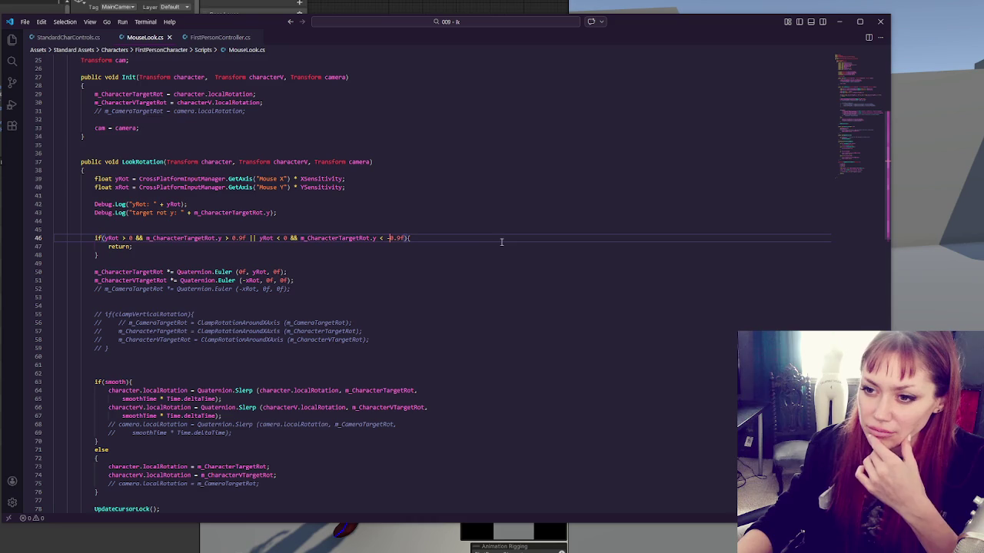
- Test the new guard in Unity, then come back and select the if-return block
{"action": "key", "text": "alt+Tab"}
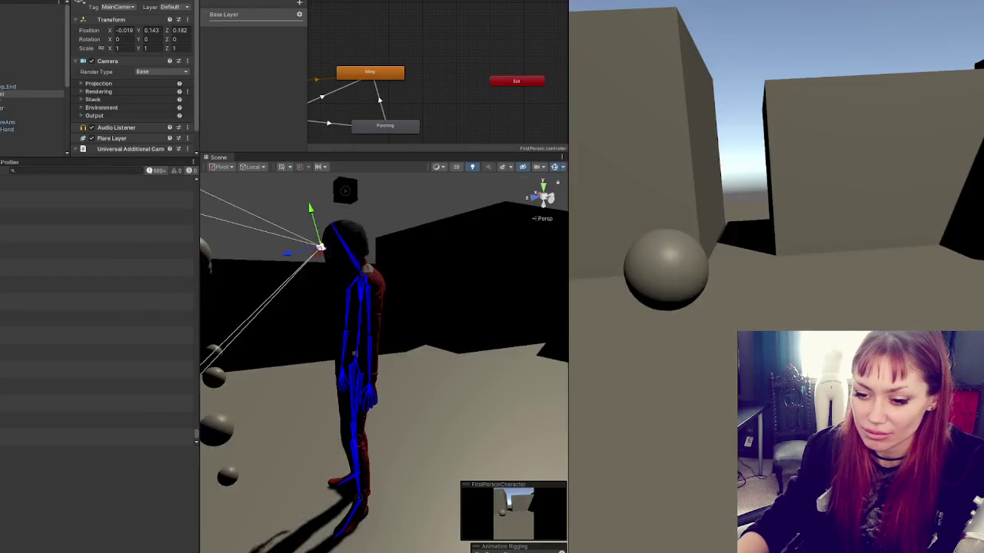
{"action": "key", "text": "alt+Tab"}
{"action": "left_click", "coordinate": [416, 265]}
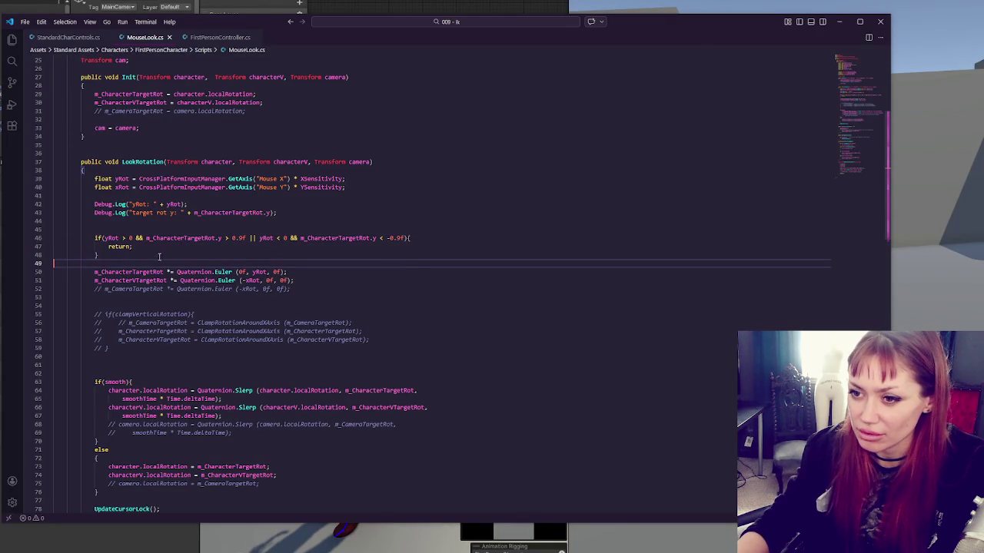
{"action": "key", "text": "shift+Up"}
{"action": "key", "text": "shift+Up"}
{"action": "key", "text": "shift+Up"}
- Duplicate the guard block and change yRot and both .y checks in the copy to xRot and .x
{"action": "key", "text": "shift+alt+Down"}
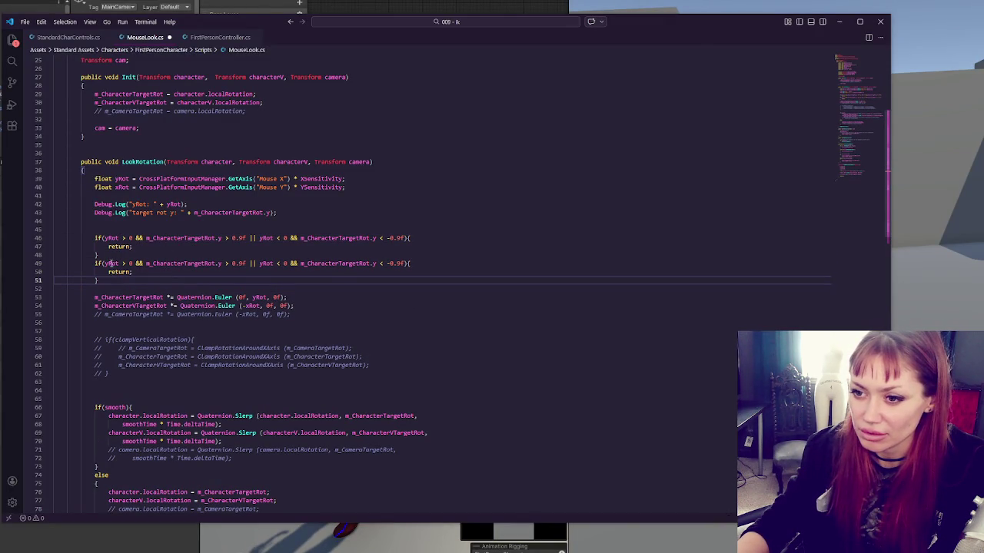
{"action": "left_click", "coordinate": [105, 264]}
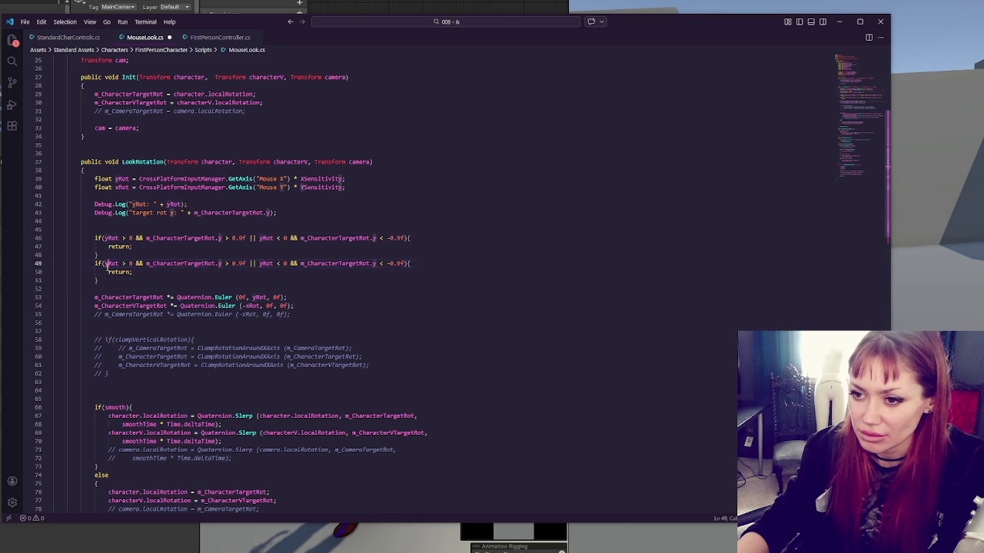
{"action": "type", "text": "x"}
{"action": "key", "text": "shift+Right"}
{"action": "type", "text": "x"}
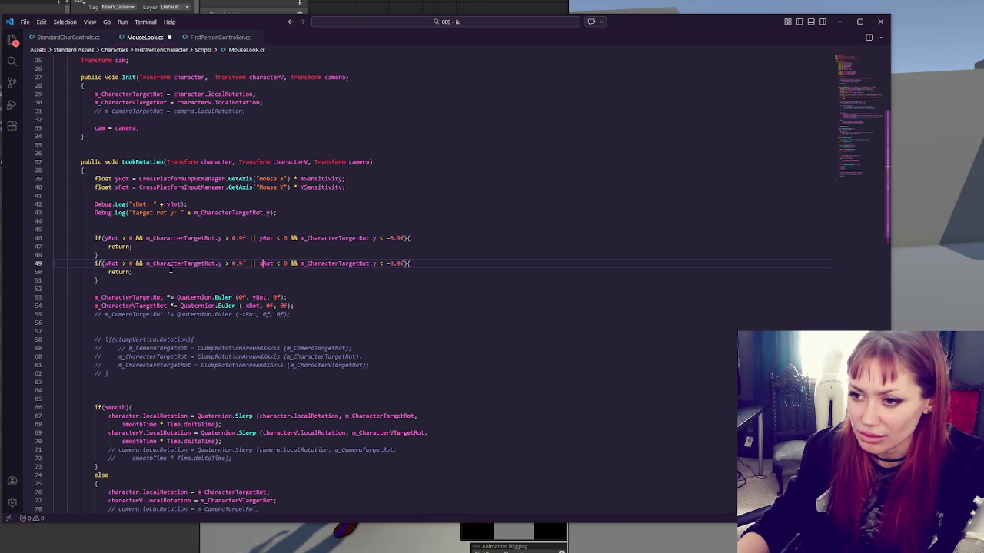
{"action": "double_click", "coordinate": [219, 263]}
{"action": "type", "text": "x"}
{"action": "double_click", "coordinate": [374, 264]}
{"action": "type", "text": "x"}
{"action": "left_click", "coordinate": [459, 263]}
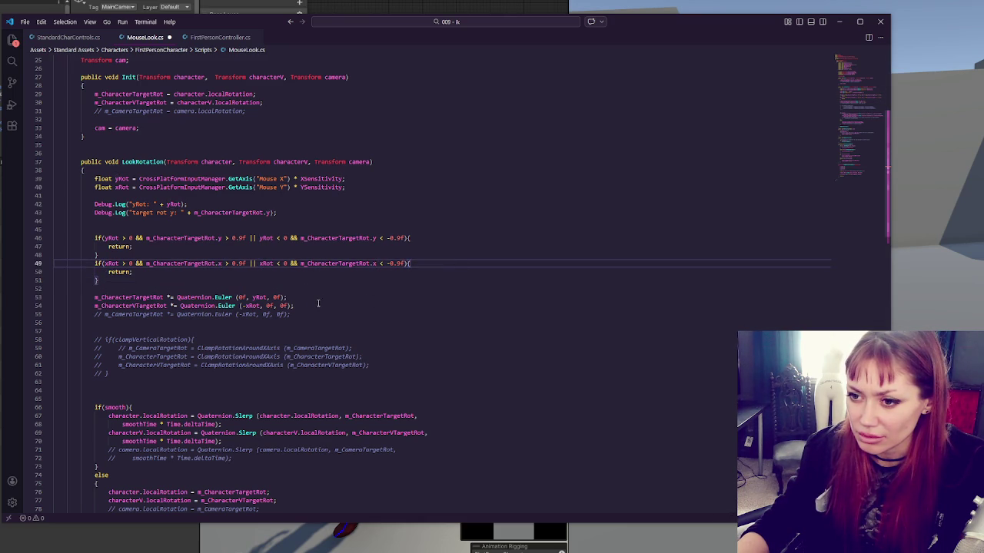
- Make the debug logs print xRot and target rot x, save, and switch to Unity
{"action": "left_click_drag", "start_coordinate": [132, 204], "coordinate": [170, 204]}
{"action": "type", "text": "xx"}
{"action": "left_click", "coordinate": [172, 213]}
{"action": "type", "text": "x"}
{"action": "double_click", "coordinate": [266, 213]}
{"action": "type", "text": "x"}
{"action": "key", "text": "ctrl+s"}
{"action": "left_click", "coordinate": [456, 294]}
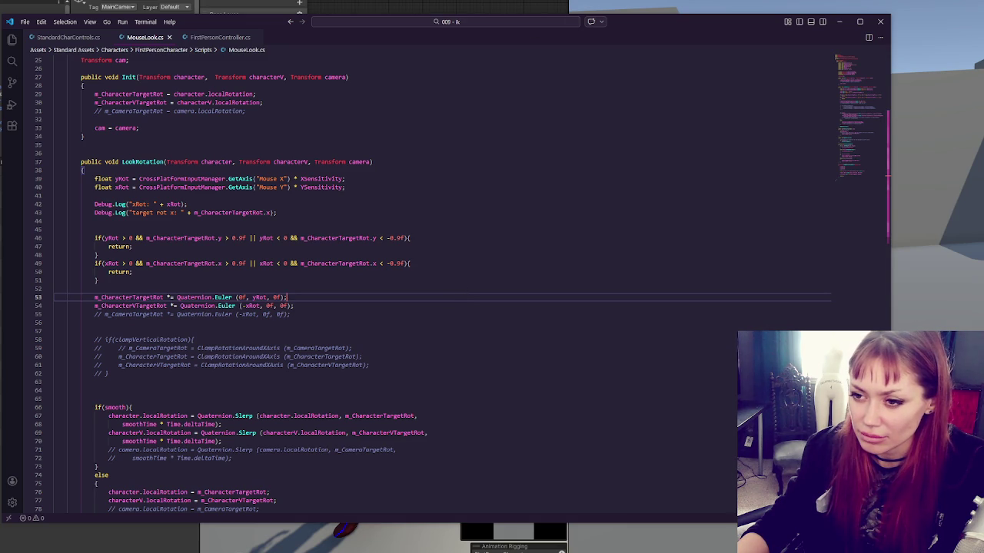
{"action": "key", "text": "alt+Tab"}
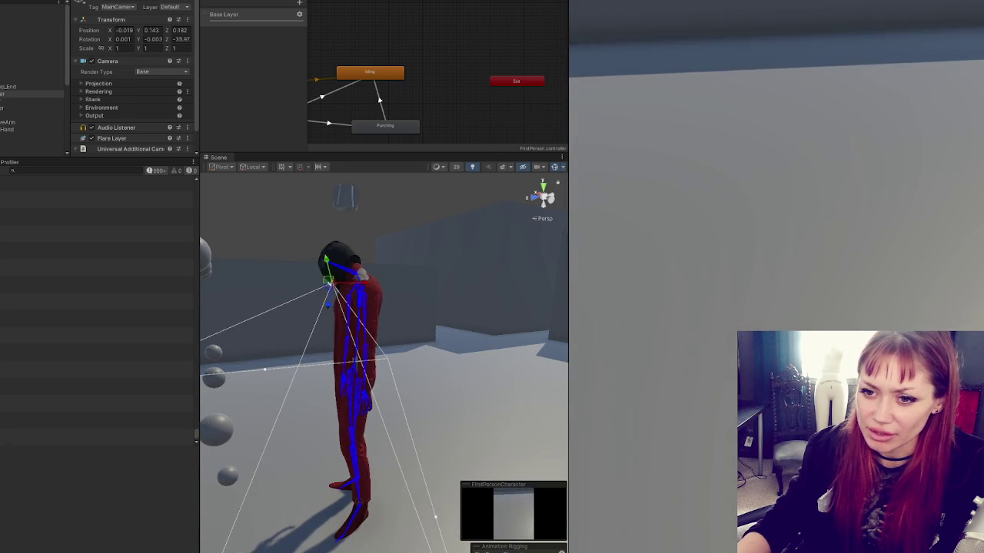
- After Unity recompiles, return to MouseLook.cs in Visual Studio Code
{"action": "key", "text": "alt+Tab"}
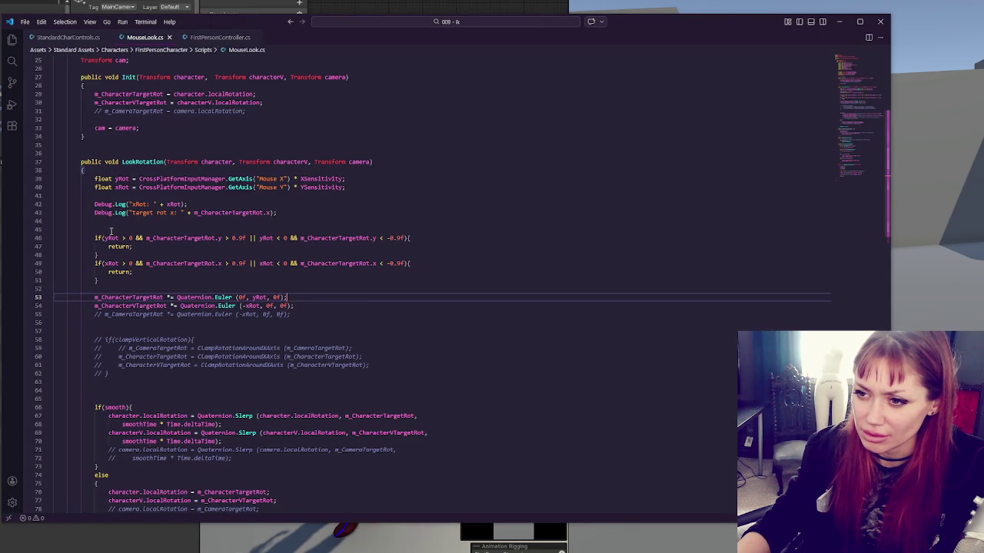
- Switch the target-rotation debug log back to the y component
{"action": "left_click", "coordinate": [271, 213]}
{"action": "key", "text": "BackSpace"}
{"action": "type", "text": "y"}
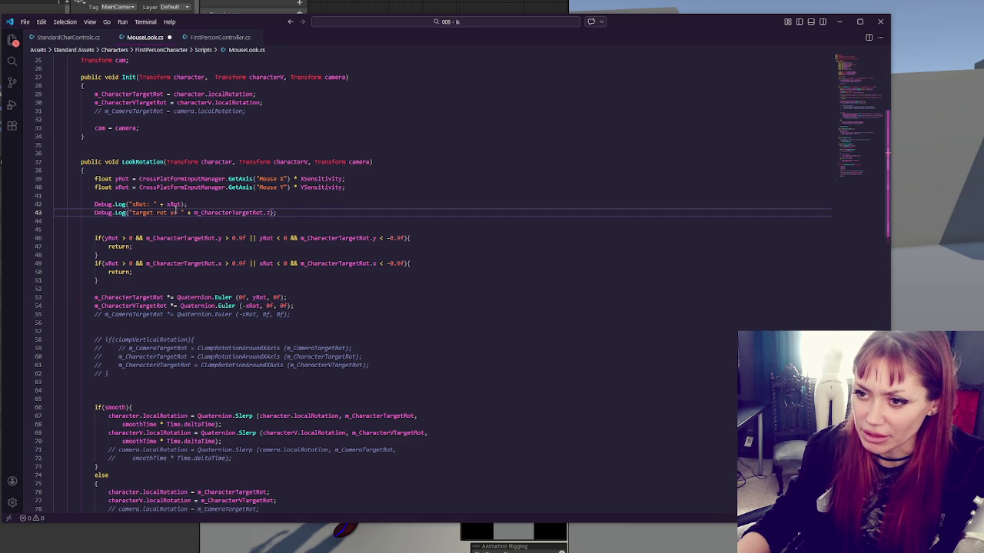
{"action": "left_click", "coordinate": [209, 204]}
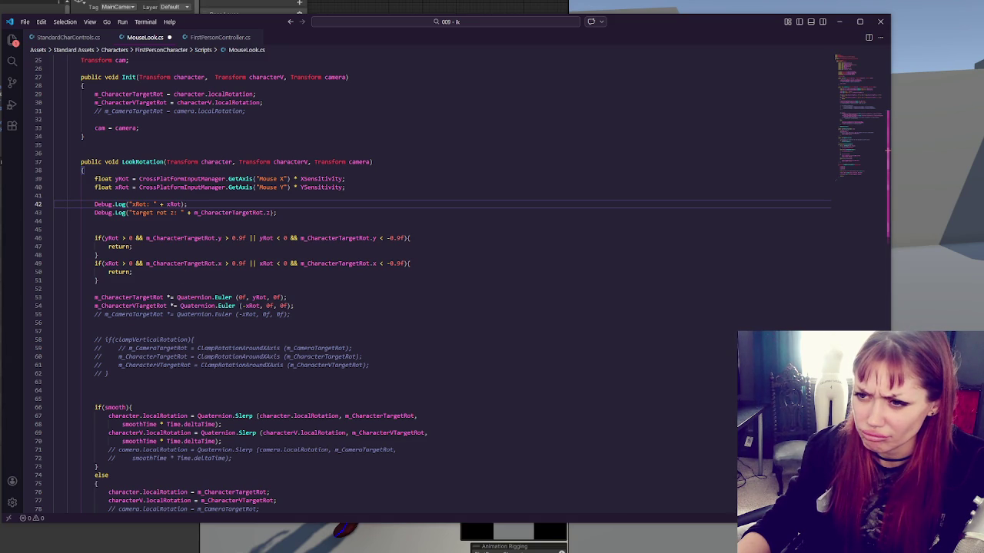
{"action": "double_click", "coordinate": [121, 187]}
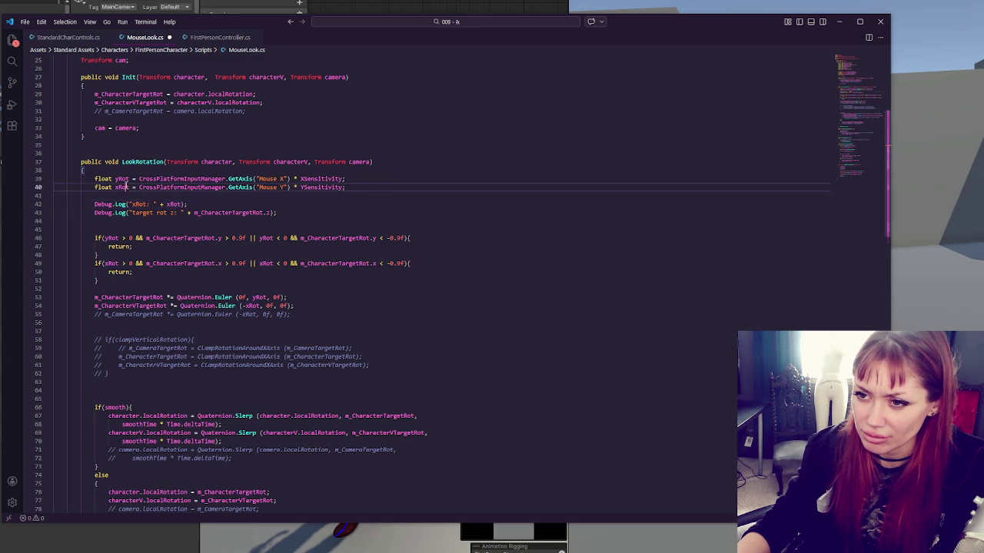
{"action": "left_click", "coordinate": [200, 204]}
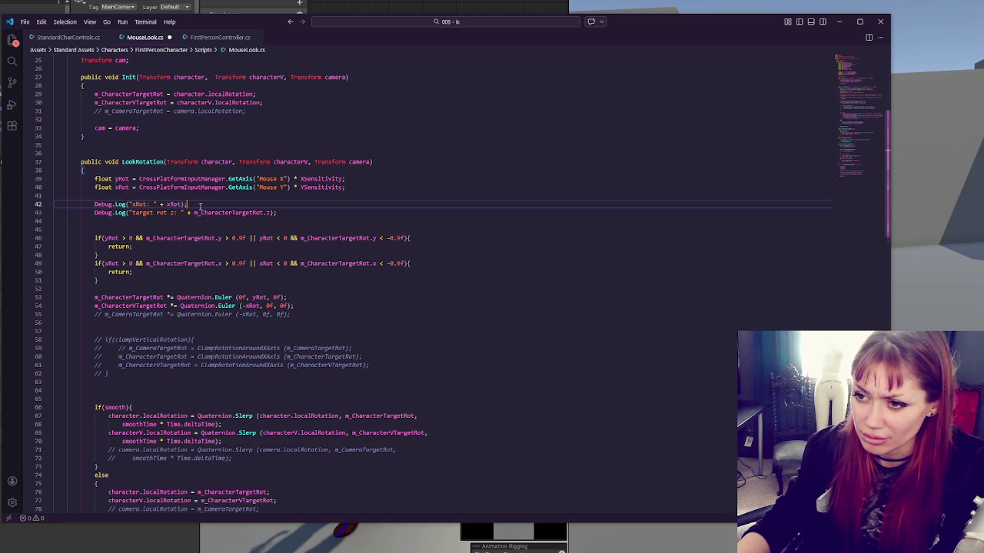
- Comment out the xRot early-return block and let Unity recompile
{"action": "left_click_drag", "start_coordinate": [172, 263], "coordinate": [177, 281]}
{"action": "key", "text": "ctrl+slash"}
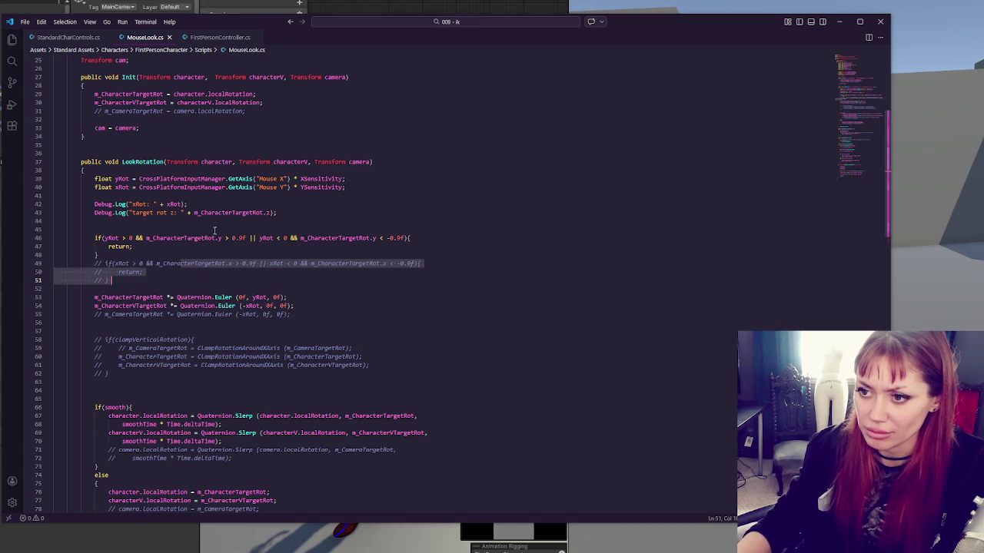
{"action": "left_click", "coordinate": [210, 220]}
{"action": "key", "text": "alt+Tab"}
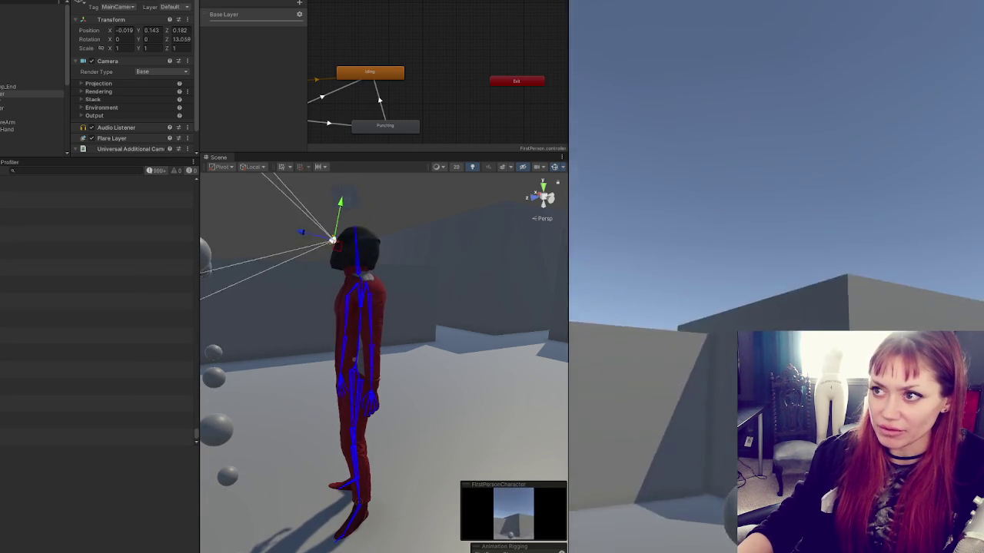
- Make line 43 log the full m_CharacterTargetRot, add ':' to its label, and test in Unity
{"action": "key", "text": "alt+Tab"}
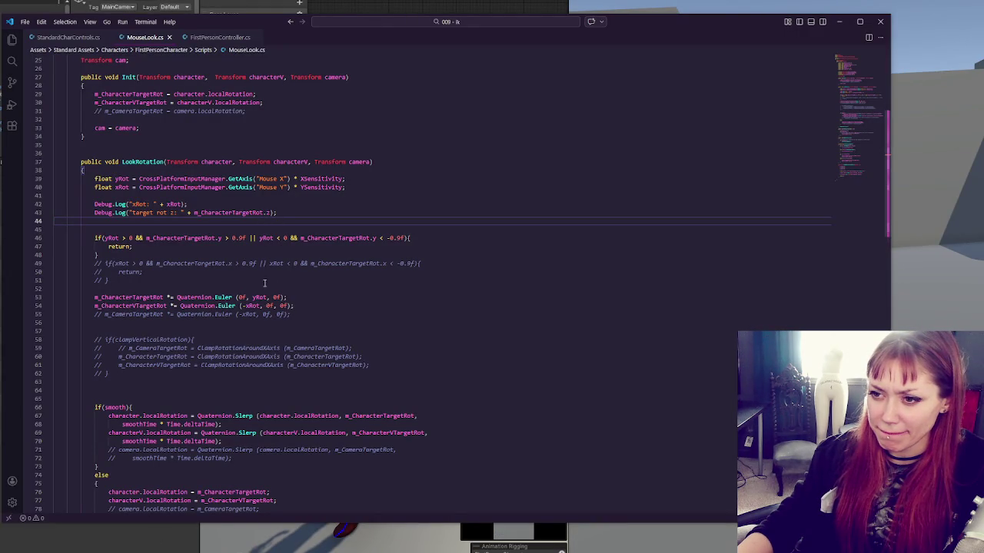
{"action": "left_click", "coordinate": [266, 213]}
{"action": "key", "text": "BackSpace"}
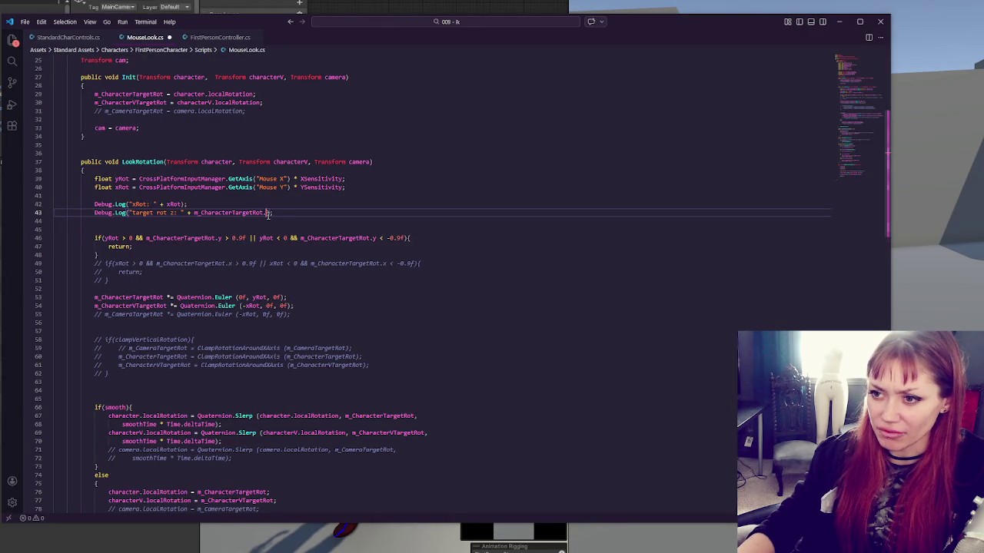
{"action": "left_click", "coordinate": [189, 204]}
{"action": "key", "text": "ctrl+s"}
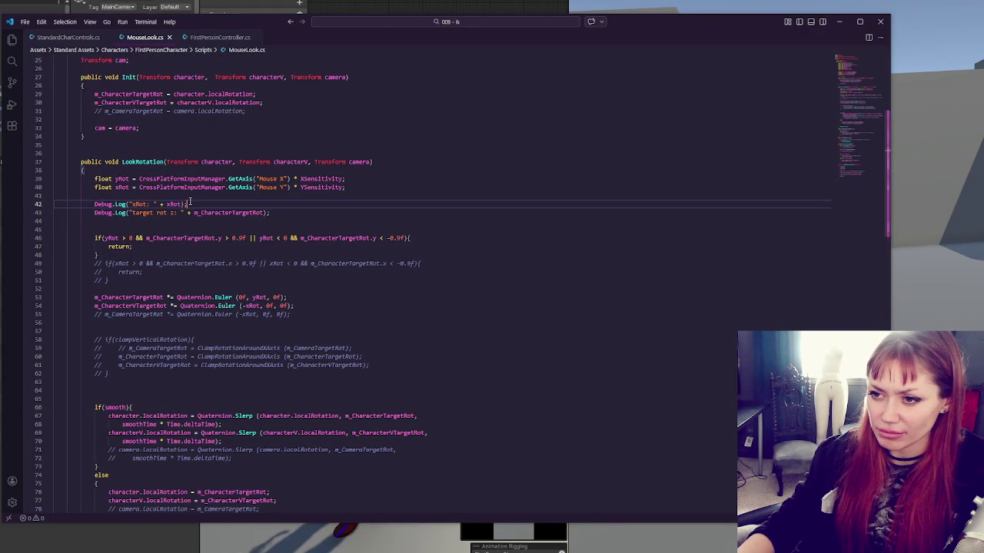
{"action": "left_click", "coordinate": [172, 214]}
{"action": "type", "text": ":"}
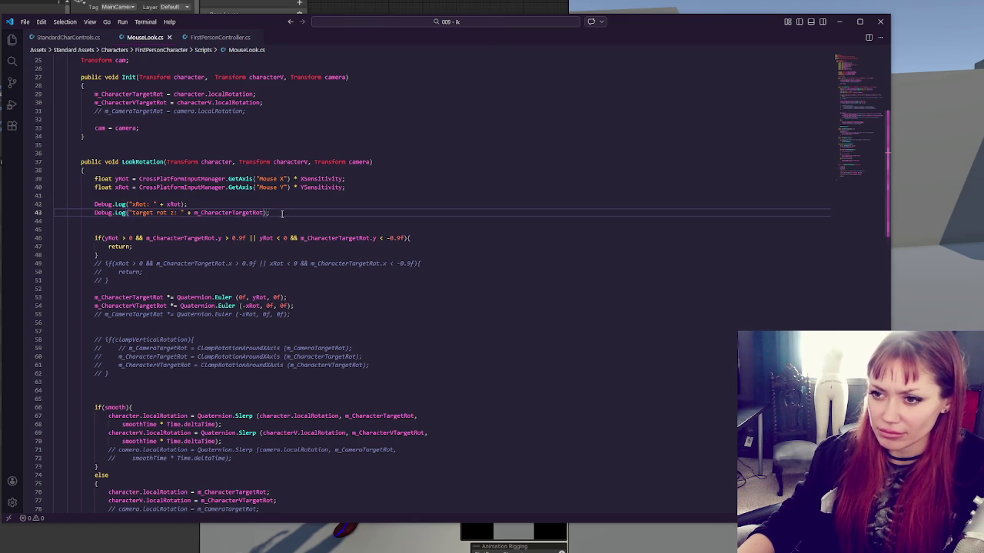
{"action": "key", "text": "alt+Tab"}
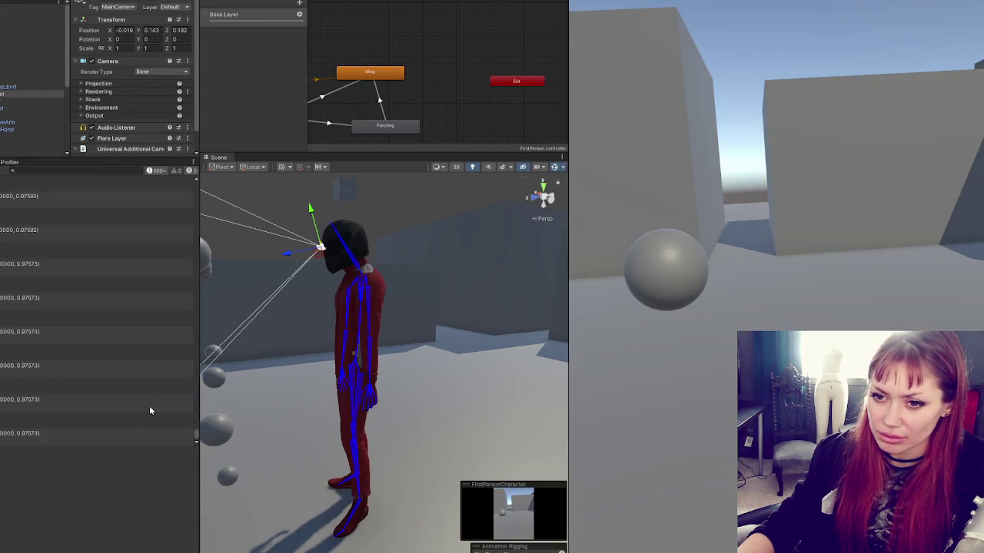
{"action": "key", "text": "alt+Tab"}
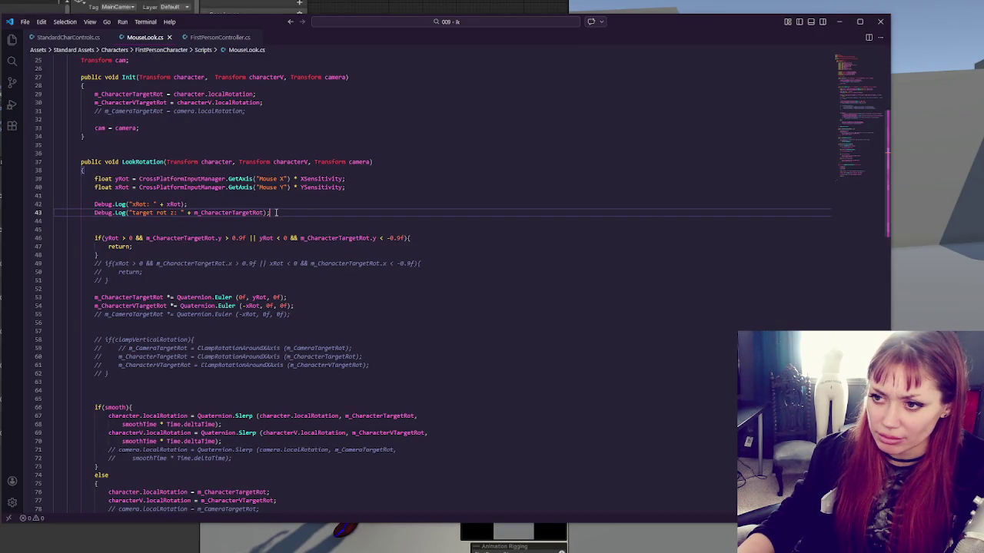
- Duplicate the target rot z log line and relabel the upper copy 'target rot y'
{"action": "key", "text": "ctrl+c"}
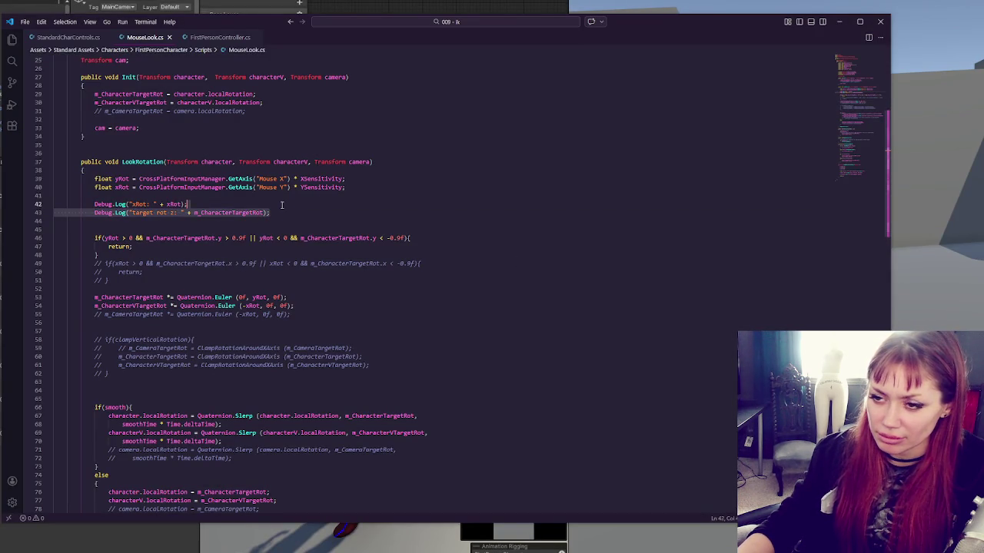
{"action": "key", "text": "ctrl+v"}
{"action": "left_click", "coordinate": [173, 212]}
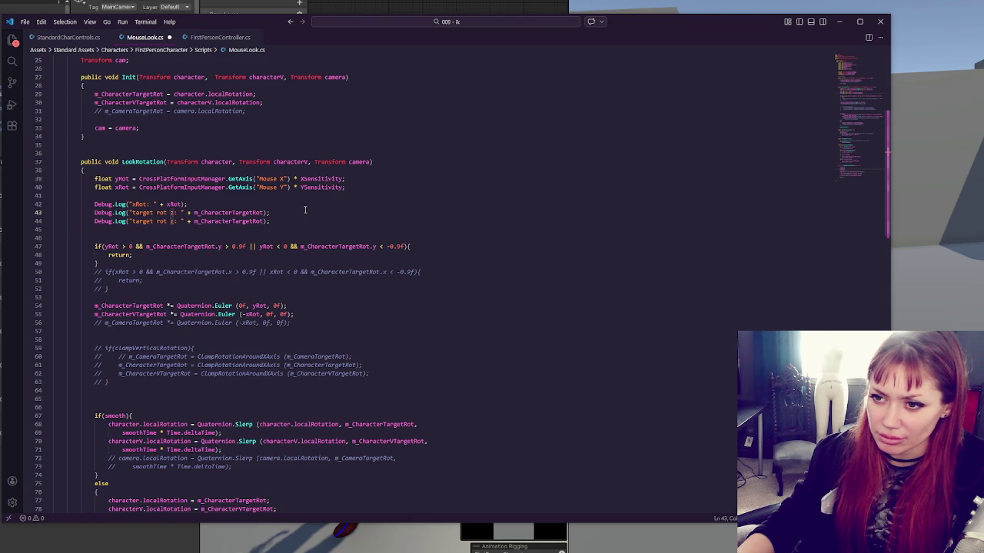
{"action": "key", "text": "BackSpace"}
{"action": "type", "text": "y"}
{"action": "left_click", "coordinate": [323, 178]}
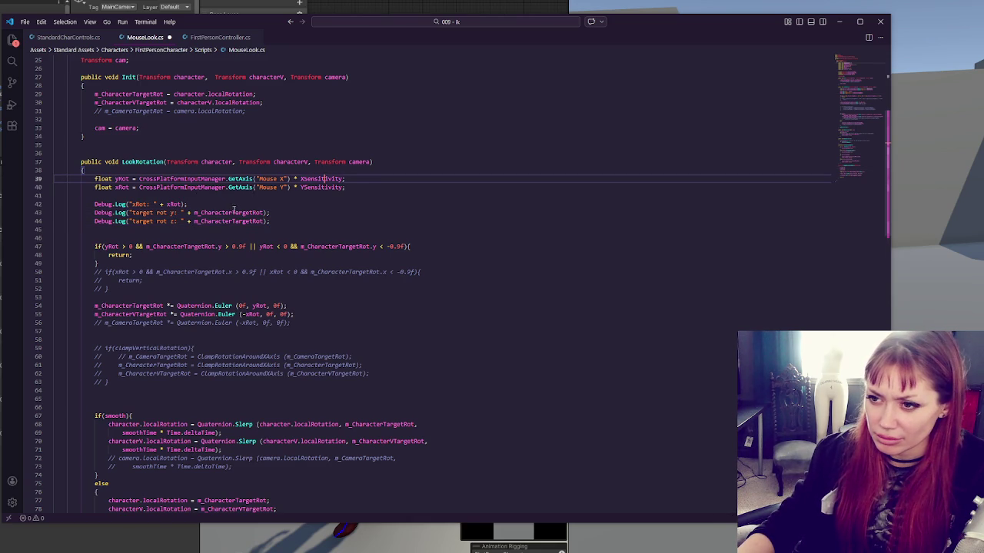
{"action": "left_click", "coordinate": [265, 213]}
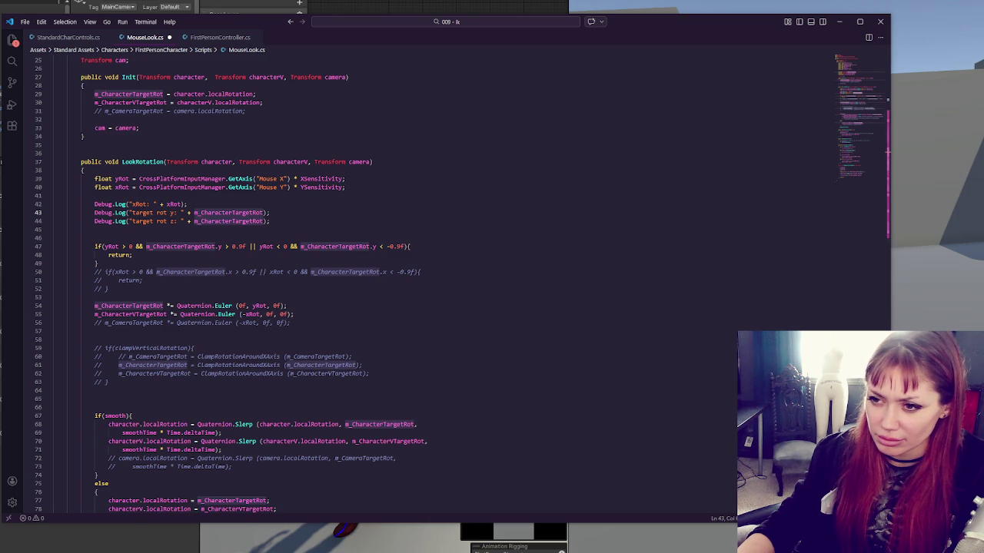
- Play the game in Unity to watch the target-rotation logs, then return to the script
{"action": "key", "text": "alt+Tab"}
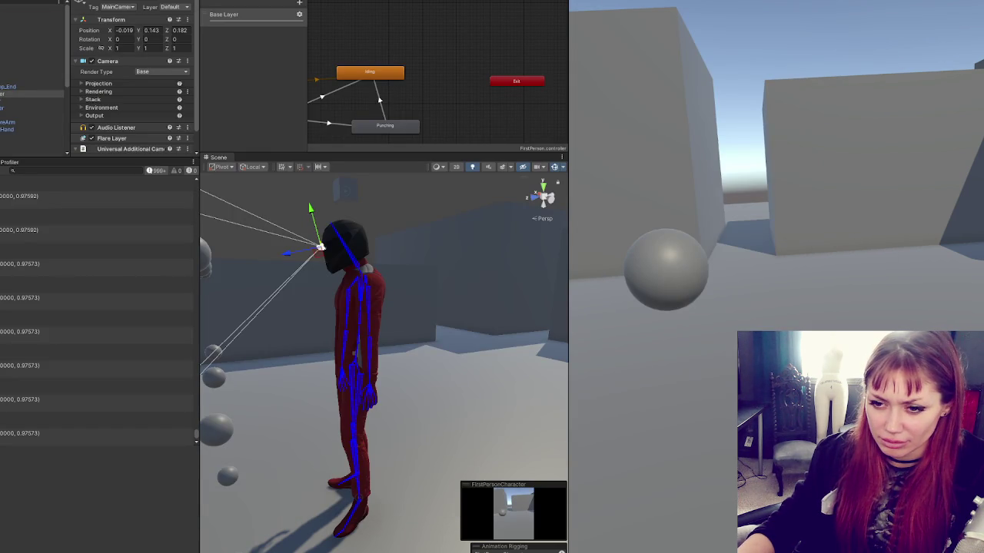
{"action": "key", "text": "alt+Tab"}
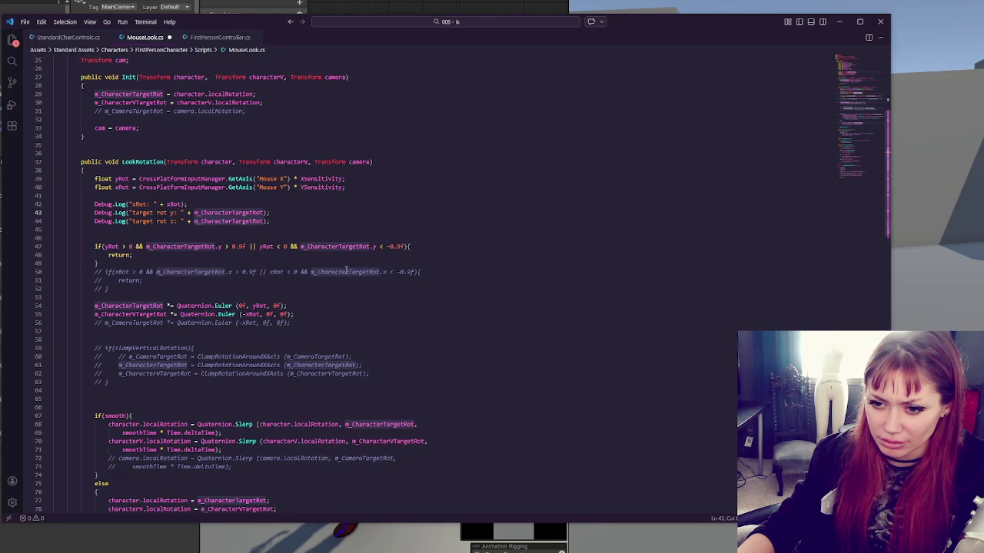
{"action": "key", "text": "alt+Tab"}
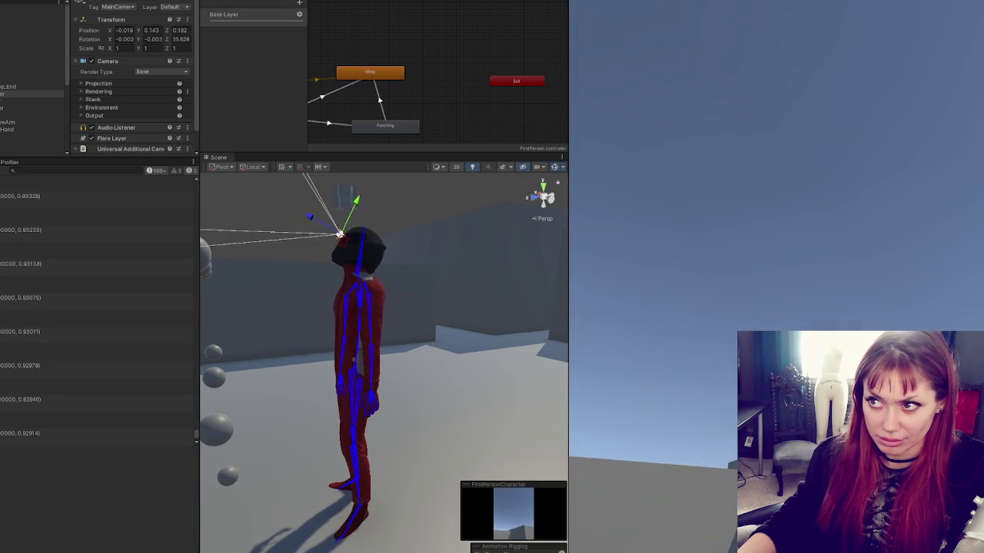
{"action": "key", "text": "alt+Tab"}
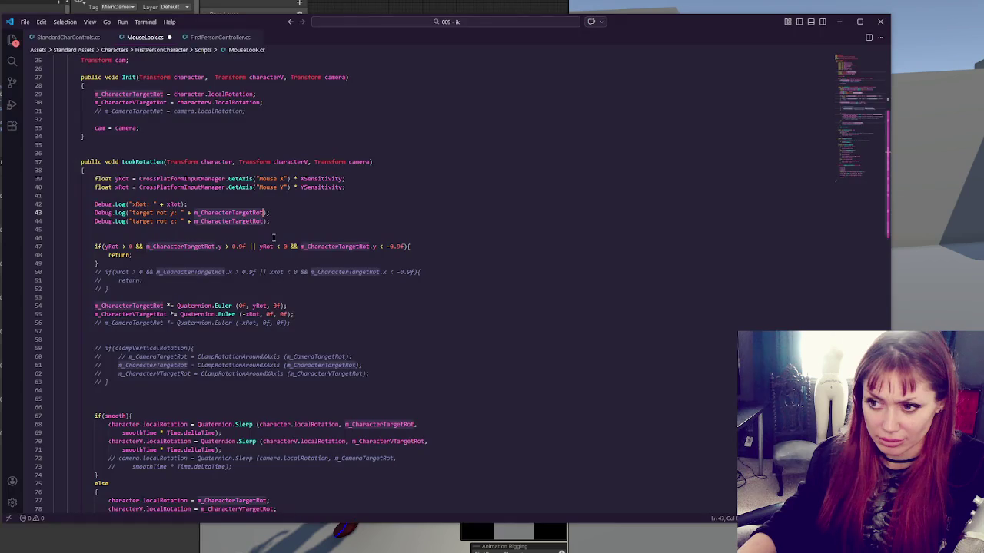
- Try m_CharacterVTargetRot in the line 47 guard, then undo that change
{"action": "left_click", "coordinate": [376, 287]}
{"action": "left_click", "coordinate": [215, 247]}
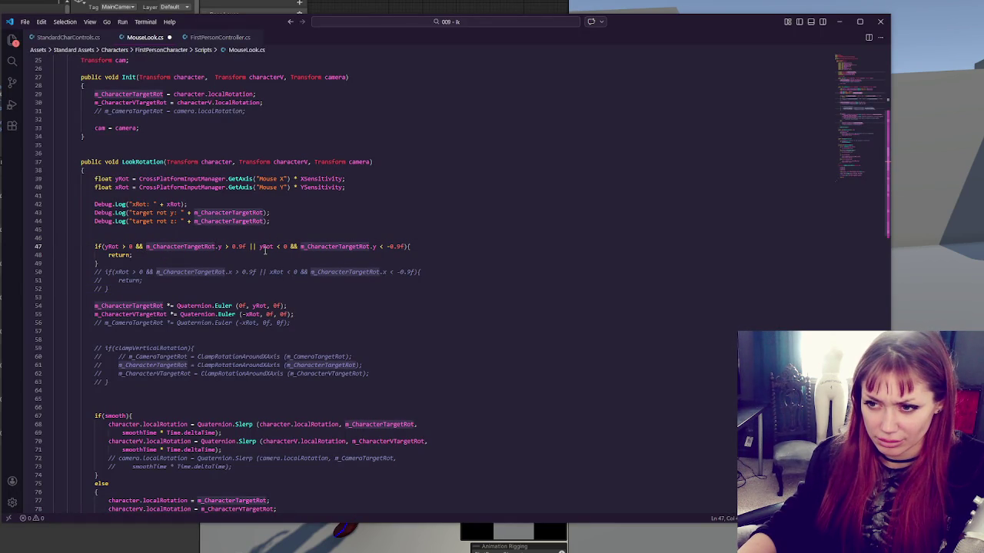
{"action": "double_click", "coordinate": [143, 314]}
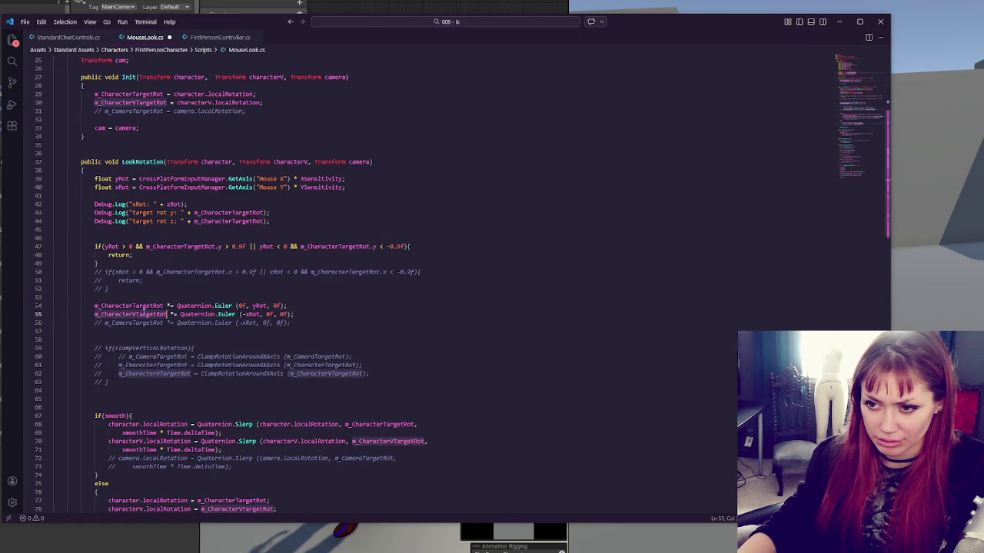
{"action": "double_click", "coordinate": [206, 247]}
{"action": "key", "text": "ctrl+v"}
{"action": "double_click", "coordinate": [331, 247]}
{"action": "key", "text": "ctrl+v"}
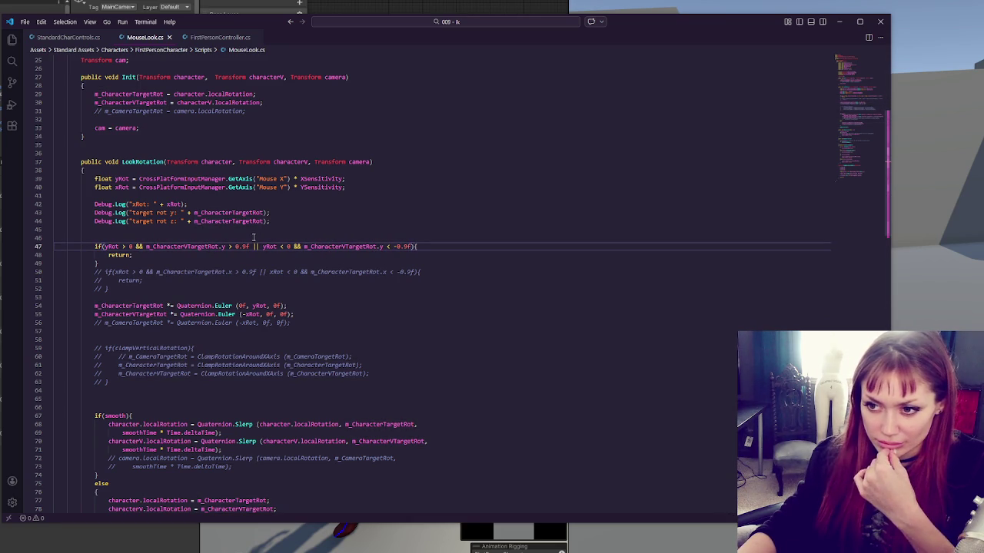
{"action": "key", "text": "ctrl+z"}
{"action": "key", "text": "ctrl+z"}
- Make the target rot y and z logs print m_CharacterVTargetRot and test in Unity
{"action": "double_click", "coordinate": [244, 221]}
{"action": "key", "text": "ctrl+v"}
{"action": "double_click", "coordinate": [244, 213]}
{"action": "key", "text": "ctrl+v"}
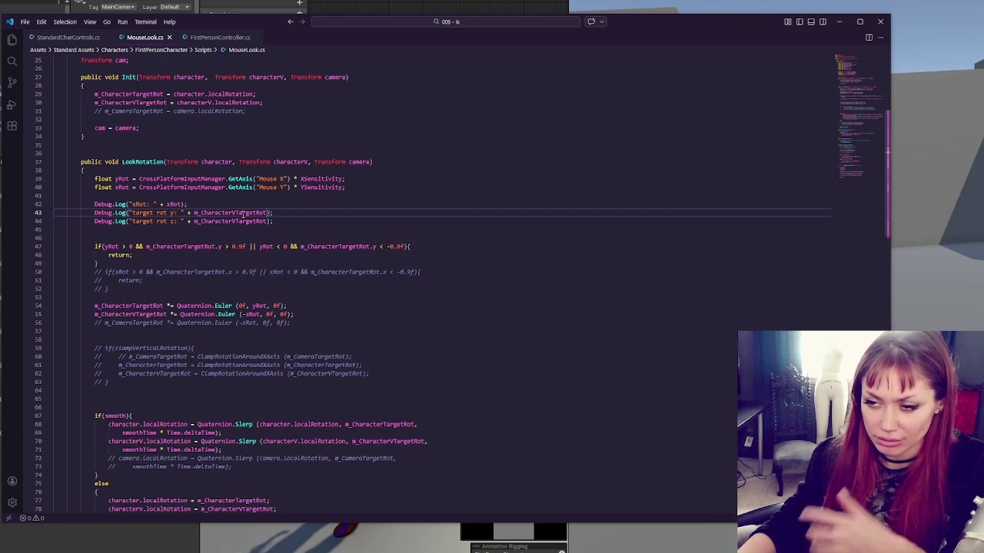
{"action": "key", "text": "alt+Tab"}
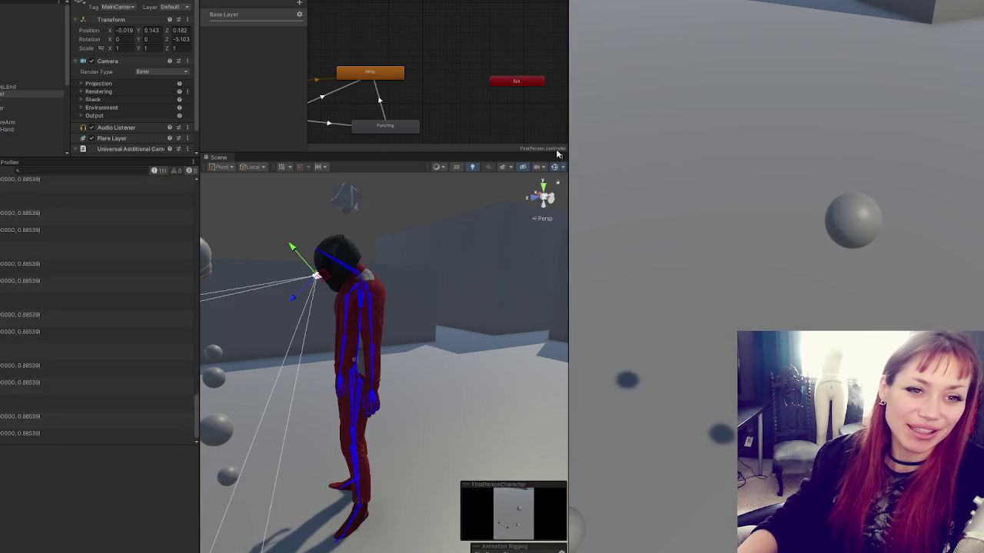
{"action": "left_click", "coordinate": [827, 69]}
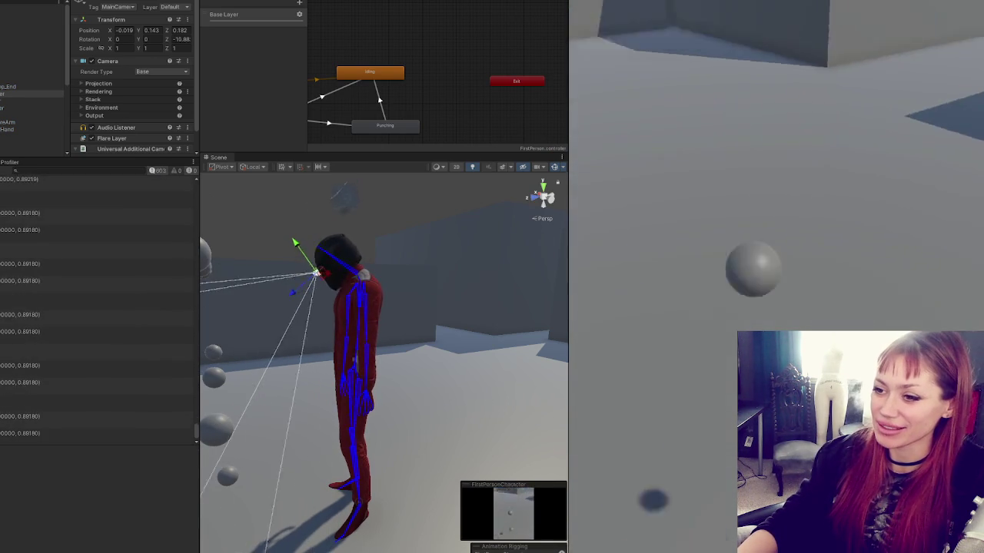
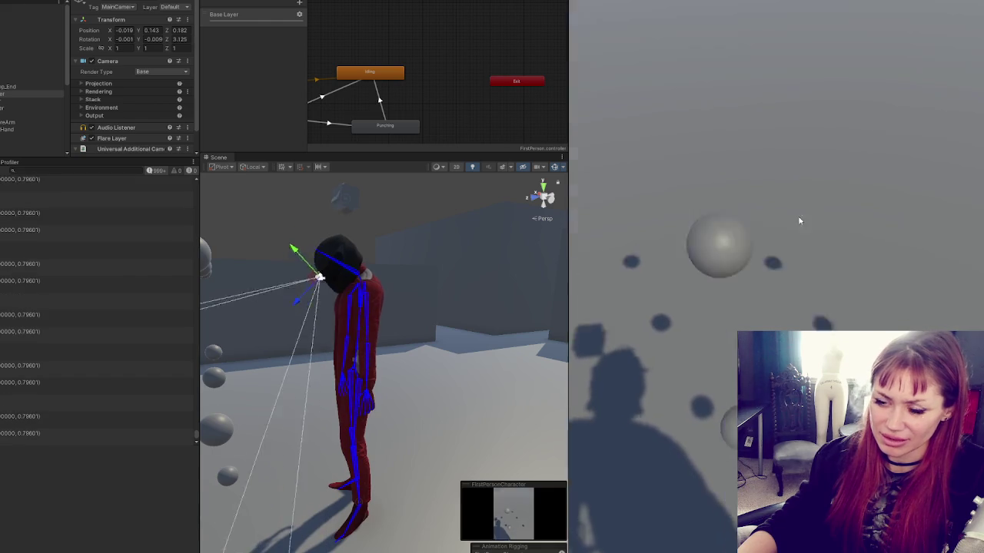
- Bring the MouseLook.cs script editor in front of the Unity scene and game views
{"action": "key", "text": "alt+Tab"}
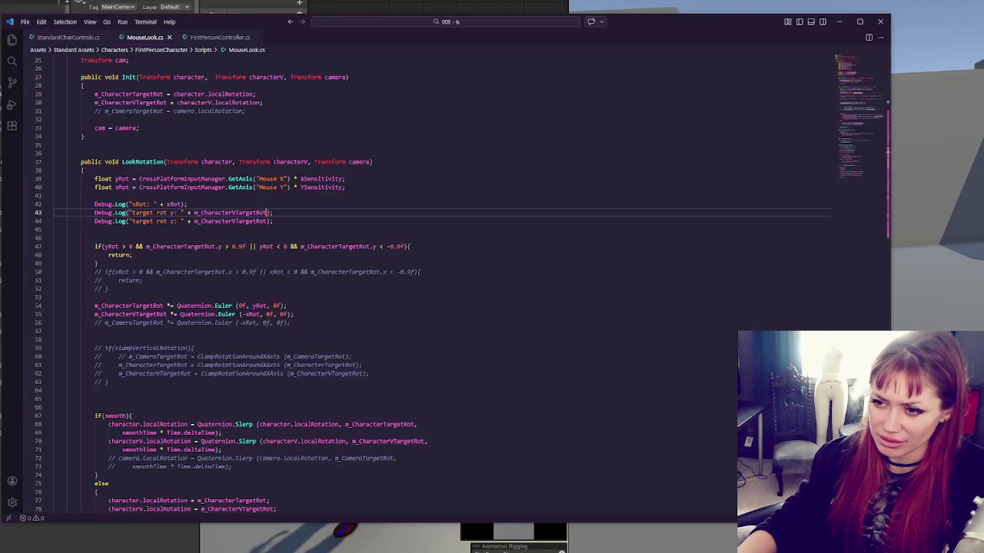
- Uncomment the xRot clamp check so it tests m_CharacterVTargetRot.x against 0.6f and -0.9f
{"action": "left_click_drag", "start_coordinate": [305, 274], "coordinate": [308, 293]}
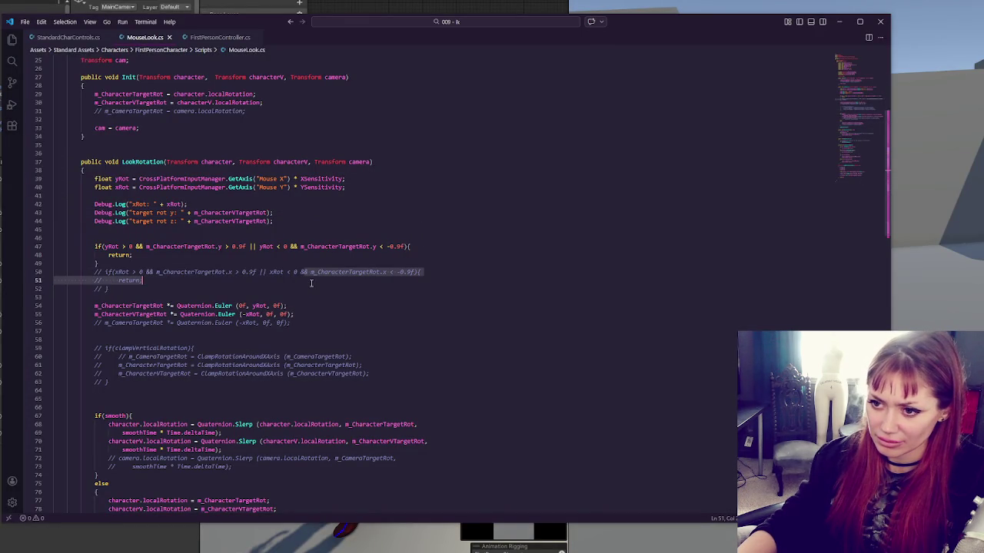
{"action": "key", "text": "ctrl+slash"}
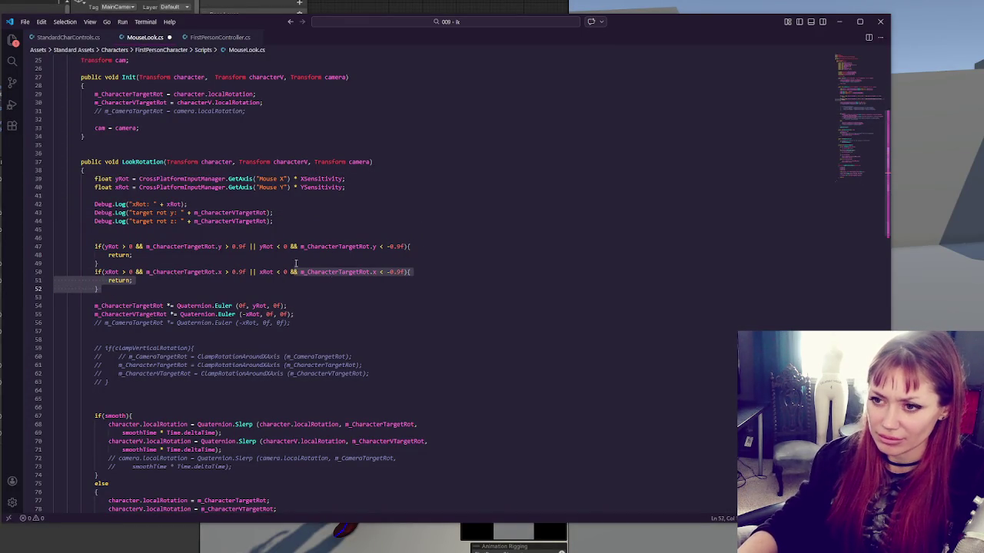
{"action": "double_click", "coordinate": [185, 272]}
{"action": "type", "text": "m_CharacterVTargetRot"}
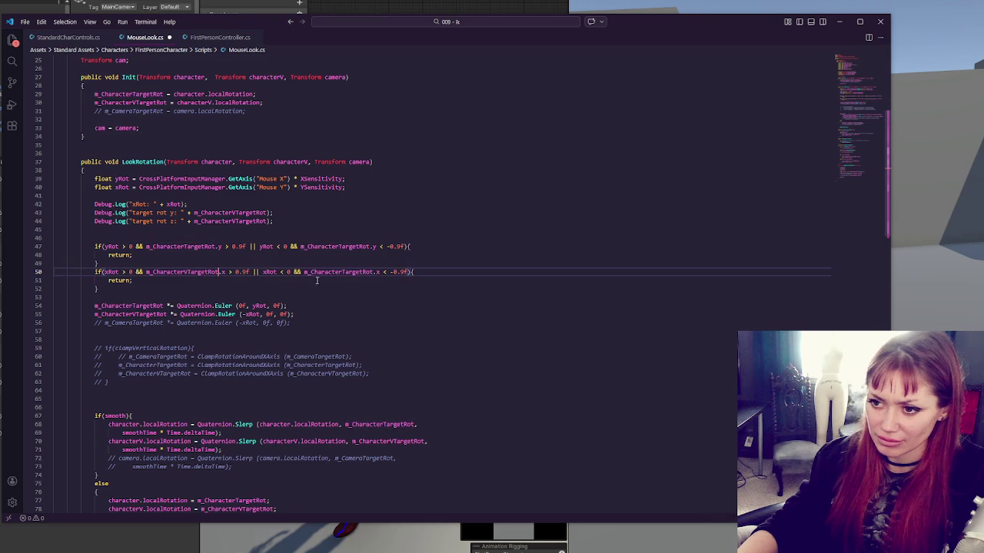
{"action": "double_click", "coordinate": [329, 272]}
{"action": "type", "text": "m_CharacterVTargetRot"}
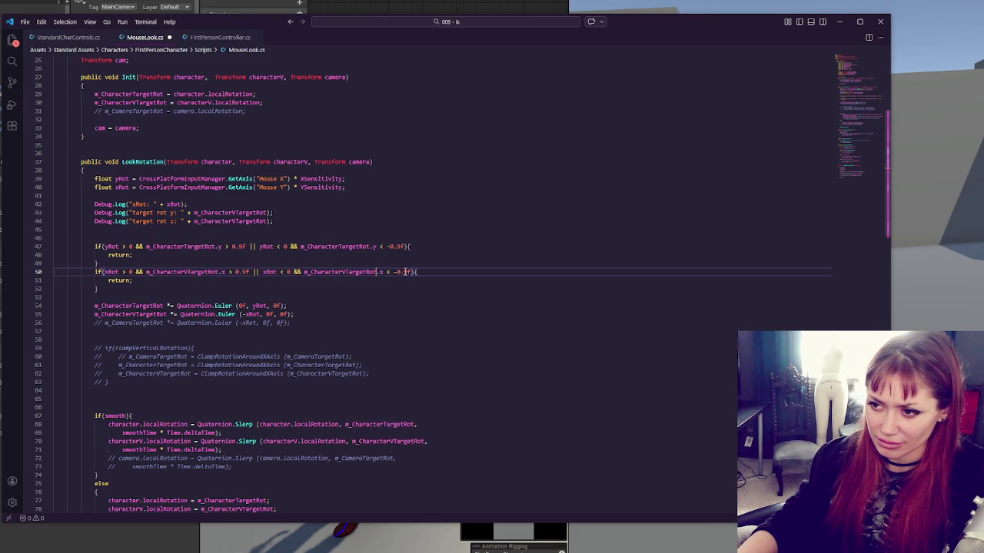
{"action": "left_click", "coordinate": [245, 271]}
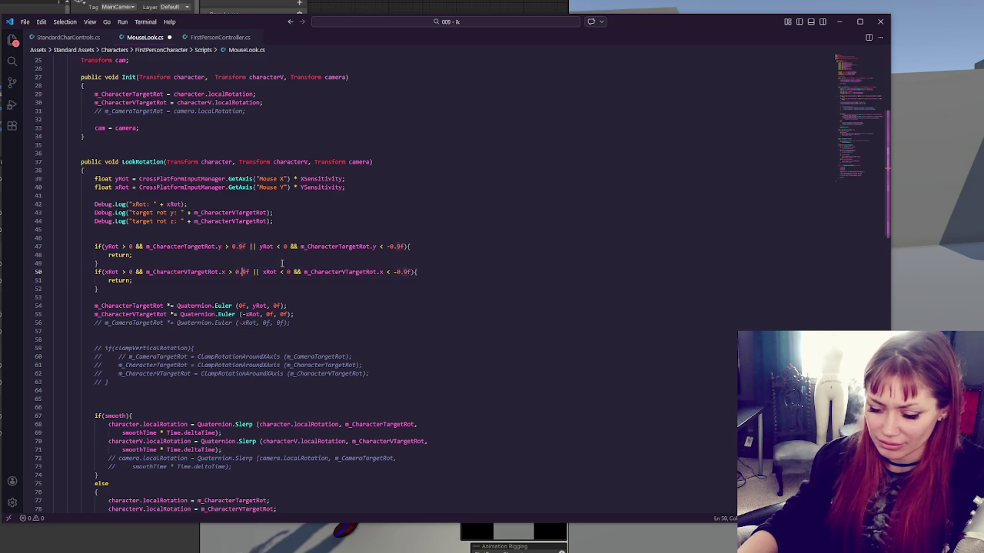
{"action": "type", "text": "6"}
{"action": "left_click", "coordinate": [412, 286]}
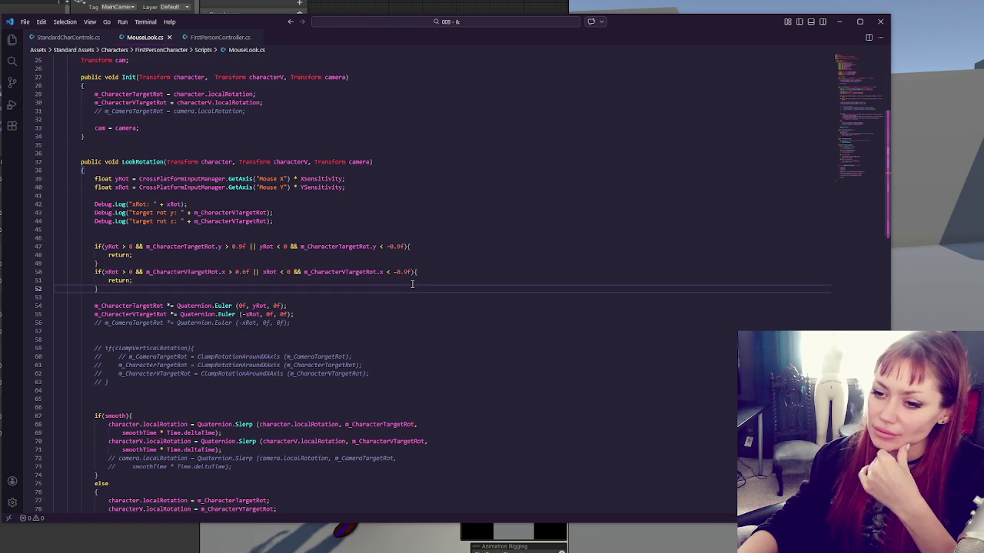
{"action": "scroll", "coordinate": [412, 285], "scroll_direction": "down", "scroll_amount": 2}
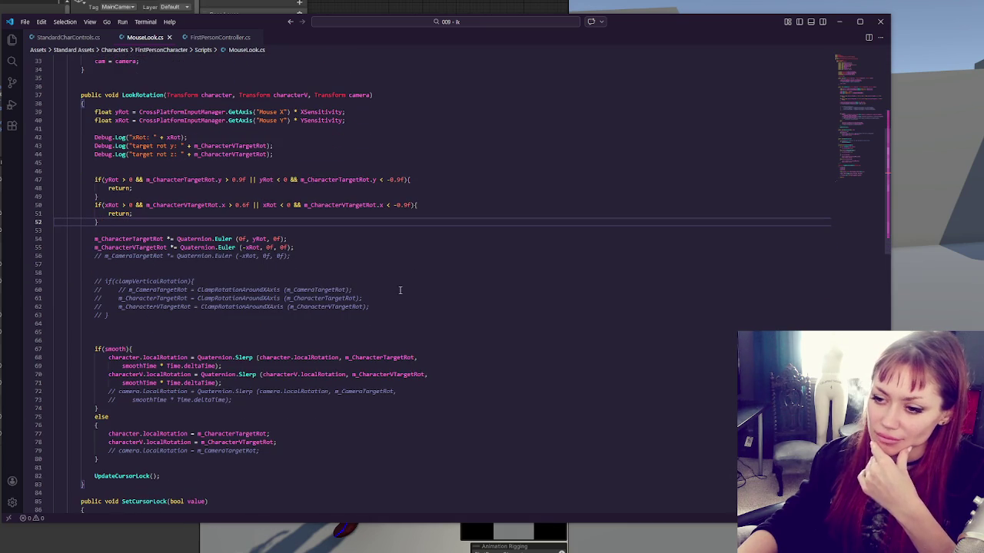
- Delete the commented-out camera assignment, camera Slerp and clamp lines
{"action": "triple_click", "coordinate": [273, 451]}
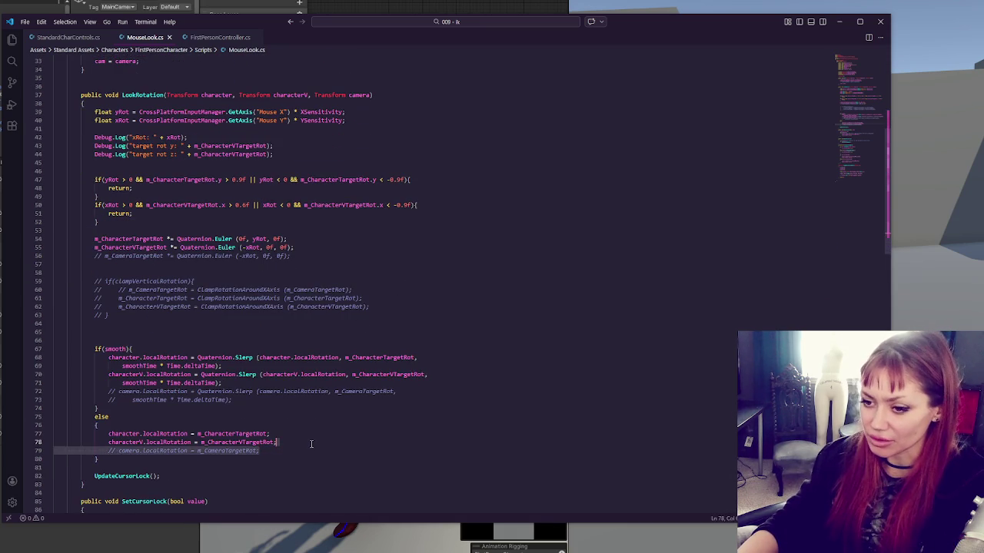
{"action": "key", "text": "BackSpace"}
{"action": "left_click", "coordinate": [415, 392]}
{"action": "left_click_drag", "start_coordinate": [344, 399], "coordinate": [223, 383]}
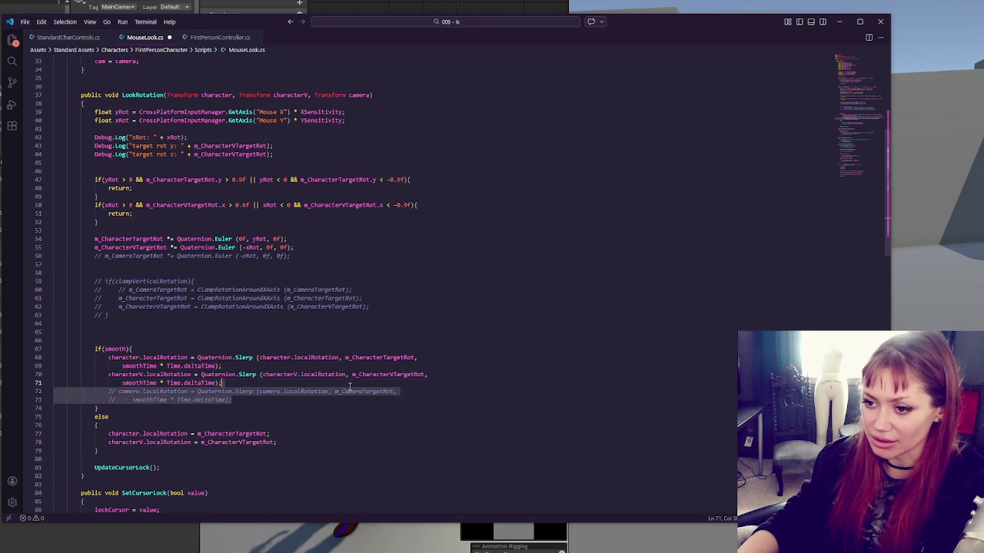
{"action": "key", "text": "BackSpace"}
{"action": "mouse_move", "coordinate": [198, 319]}
{"action": "left_mouse_down"}
{"action": "mouse_move", "coordinate": [308, 260]}
{"action": "mouse_move", "coordinate": [355, 251]}
{"action": "left_mouse_up"}
{"action": "key", "text": "BackSpace"}
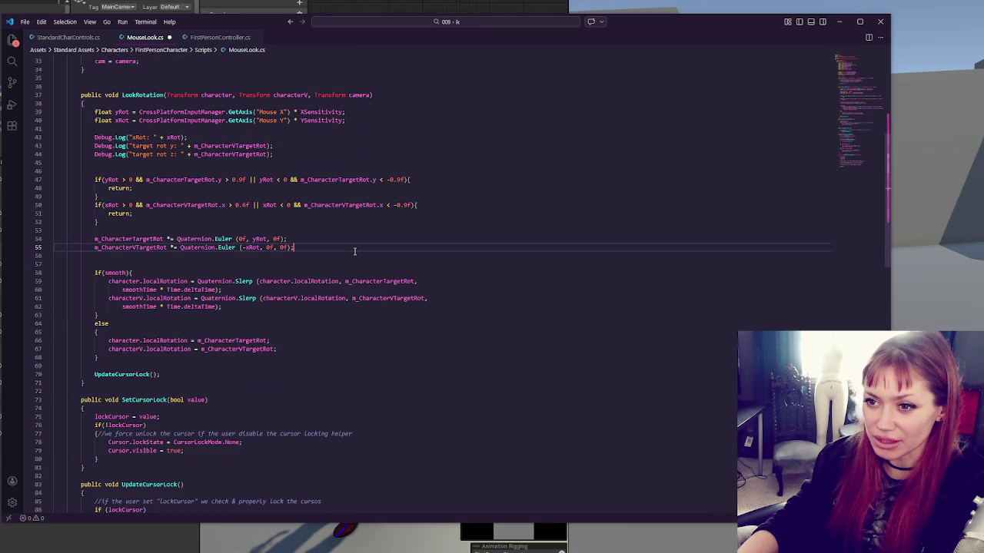
- Move the yRot Quaternion.Euler rotation update into a new else { after the horizontal check
{"action": "left_click", "coordinate": [315, 237]}
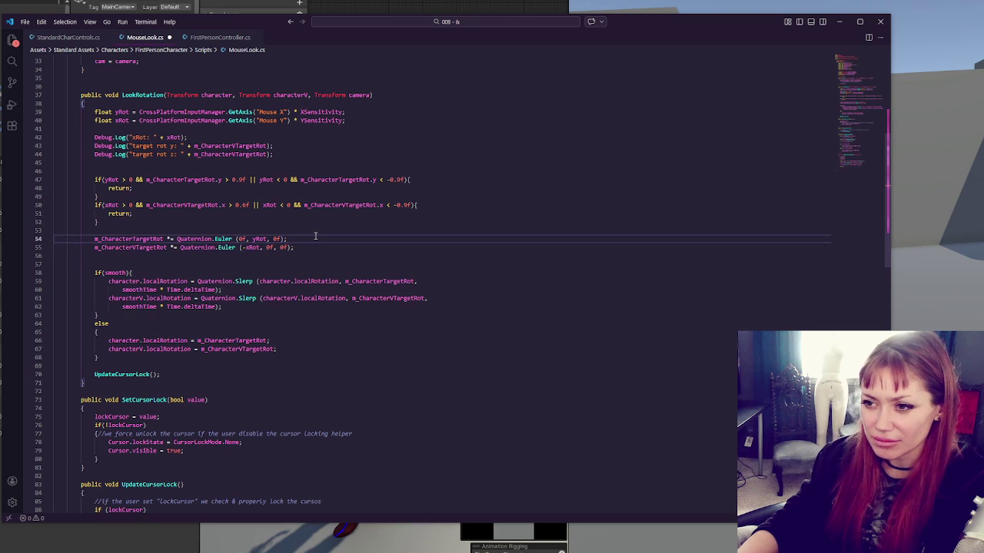
{"action": "key", "text": "Return"}
{"action": "key", "text": "shift+Up"}
{"action": "key", "text": "shift+Up"}
{"action": "key", "text": "ctrl+c"}
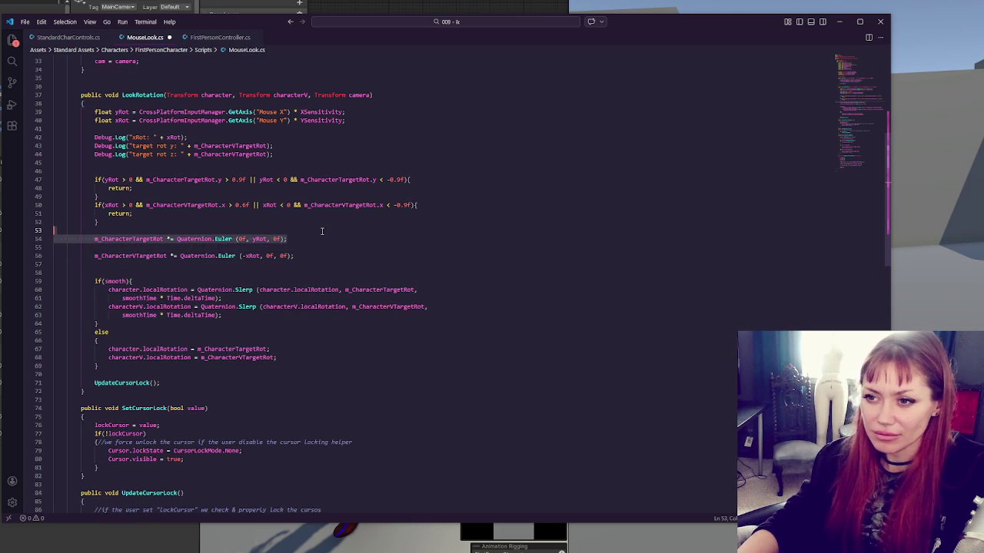
{"action": "key", "text": "BackSpace"}
{"action": "left_click", "coordinate": [421, 196]}
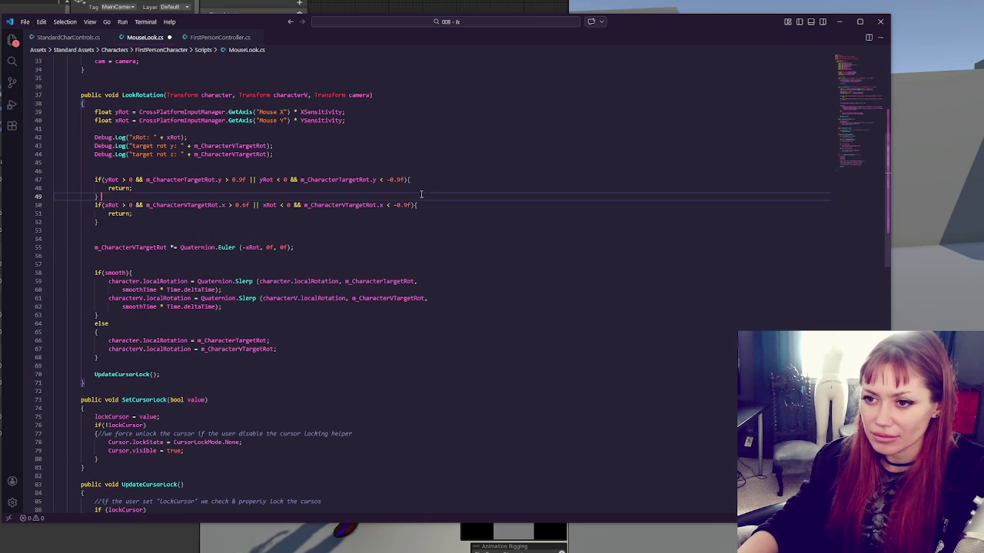
{"action": "key", "text": "Return"}
{"action": "key", "text": "Return"}
{"action": "key", "text": "Return"}
{"action": "left_click", "coordinate": [421, 193]}
{"action": "type", "text": "else {"}
{"action": "key", "text": "Return"}
{"action": "key", "text": "Return"}
{"action": "key", "text": "ctrl+v"}
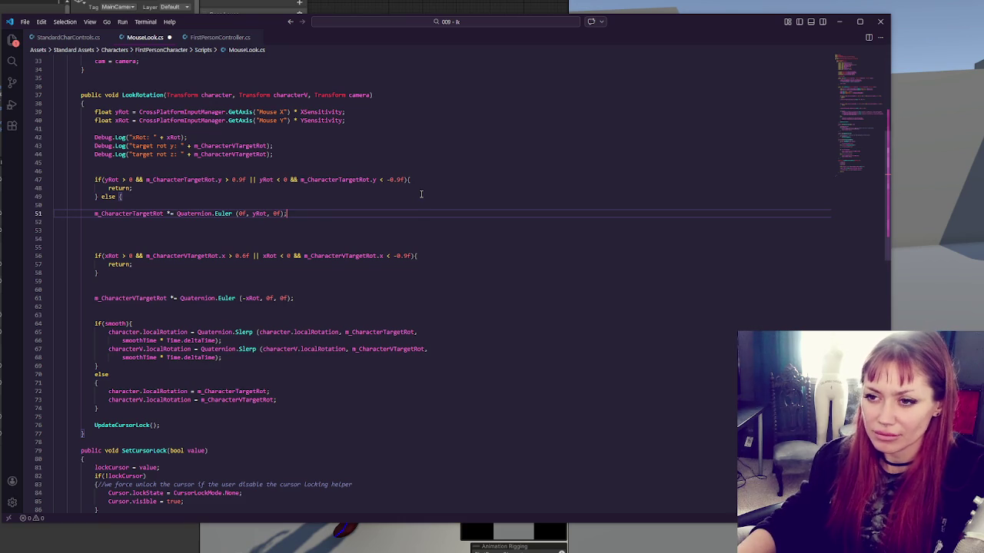
- Indent the moved yRot rotation line and close the else branch with }
{"action": "key", "text": "Tab"}
{"action": "left_click", "coordinate": [339, 216]}
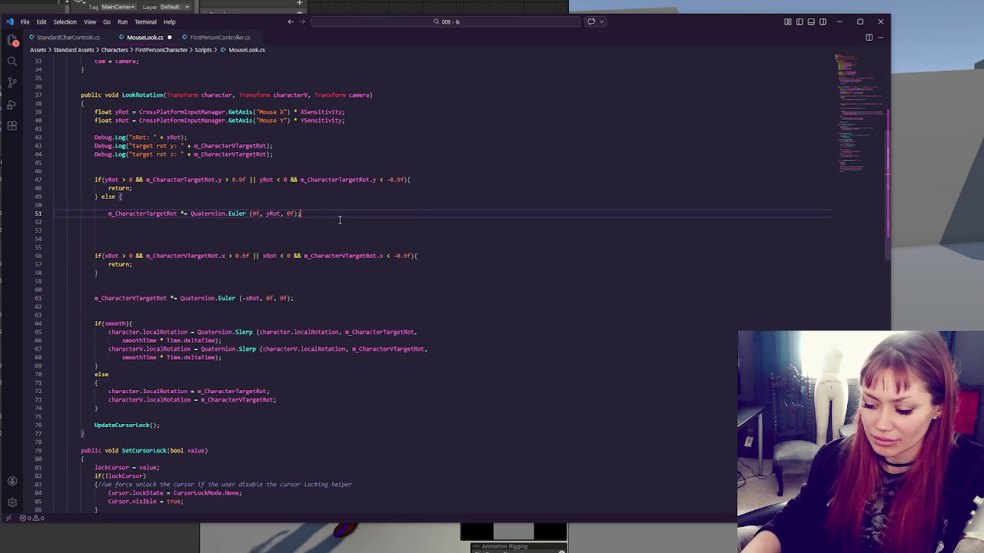
{"action": "key", "text": "Return"}
{"action": "type", "text": "}"}
- Copy the smoothing if/else block into the else branch, stripping its characterV lines
{"action": "mouse_move", "coordinate": [115, 327]}
{"action": "left_mouse_down"}
{"action": "mouse_move", "coordinate": [112, 383]}
{"action": "mouse_move", "coordinate": [139, 416]}
{"action": "left_mouse_up"}
{"action": "key", "text": "ctrl+c"}
{"action": "left_click", "coordinate": [233, 222]}
{"action": "key", "text": "ctrl+v"}
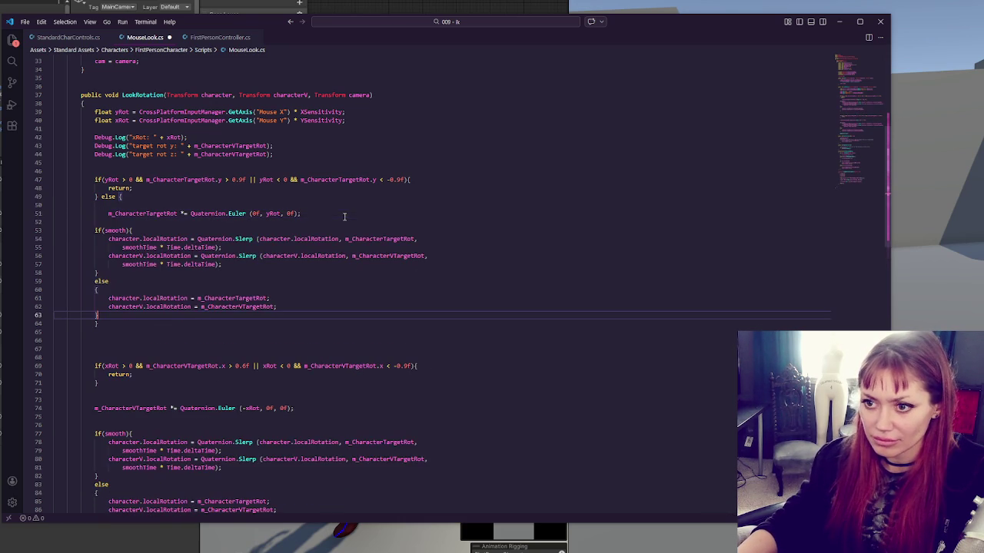
{"action": "mouse_move", "coordinate": [240, 250]}
{"action": "left_mouse_down"}
{"action": "mouse_move", "coordinate": [227, 264]}
{"action": "mouse_move", "coordinate": [293, 289]}
{"action": "left_mouse_up"}
{"action": "key", "text": "BackSpace"}
{"action": "key", "text": "BackSpace"}
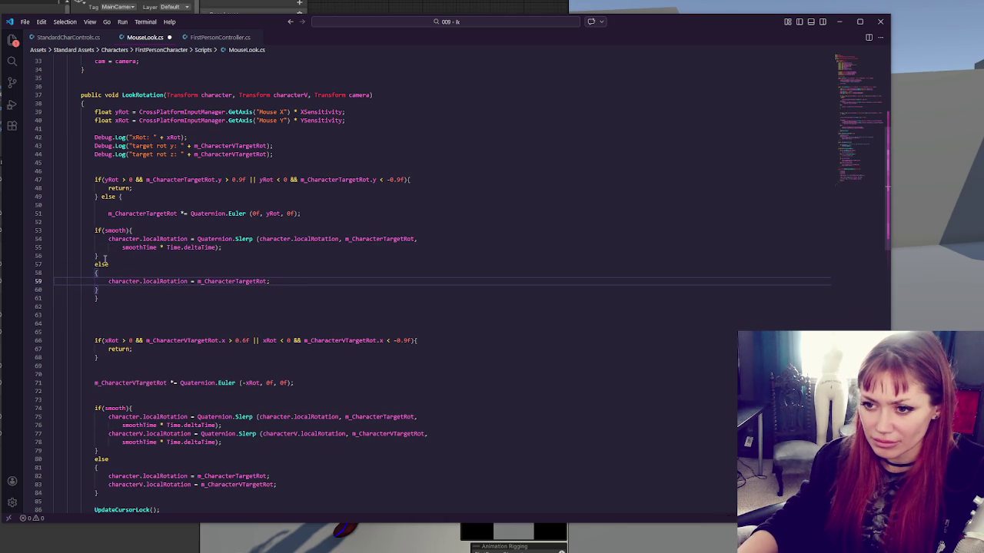
{"action": "left_click", "coordinate": [93, 272]}
{"action": "key", "text": "BackSpace"}
{"action": "left_click", "coordinate": [132, 262]}
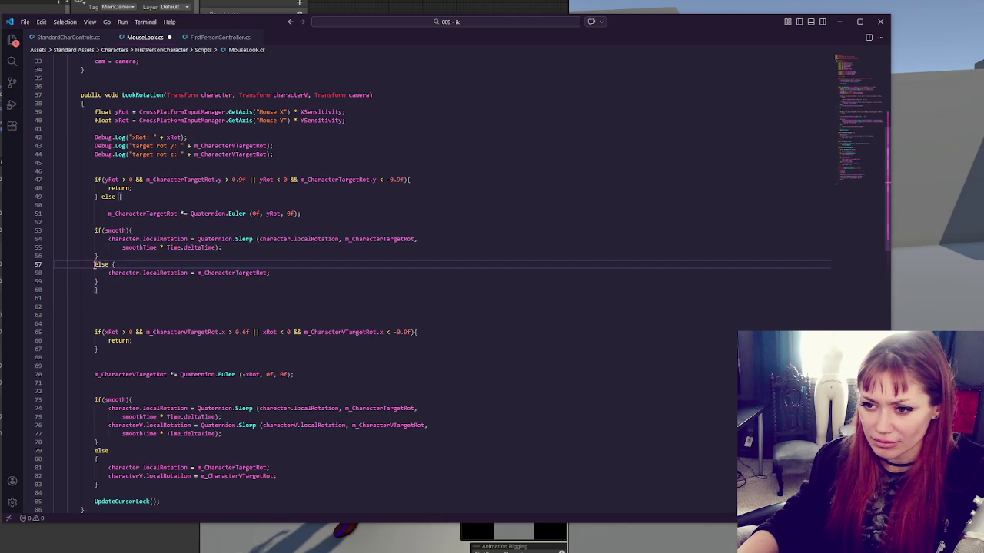
{"action": "key", "text": "BackSpace"}
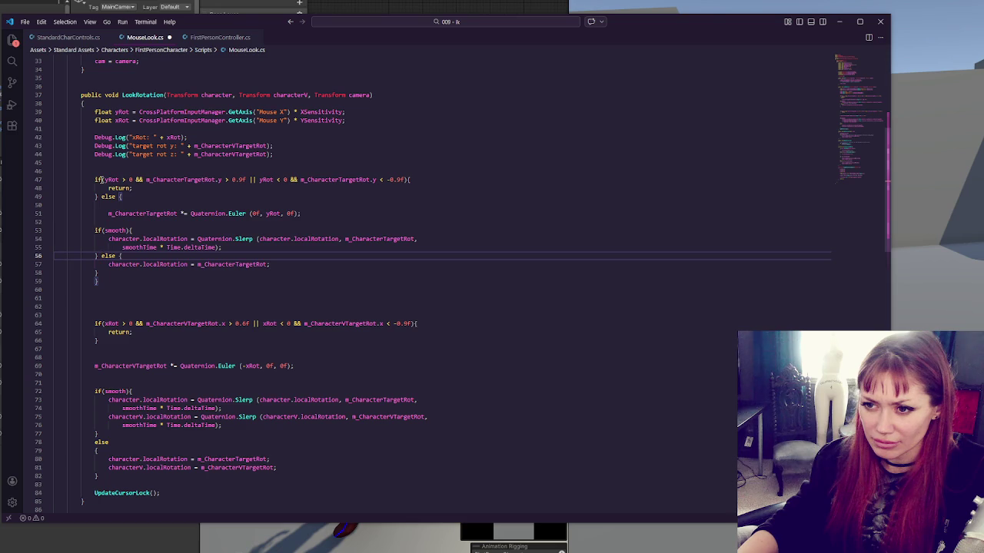
- Indent the character.localRotation smoothing block inside the else and remove surrounding blank lines
{"action": "left_click_drag", "start_coordinate": [102, 230], "coordinate": [100, 275]}
{"action": "key", "text": "Tab"}
{"action": "left_click", "coordinate": [204, 197]}
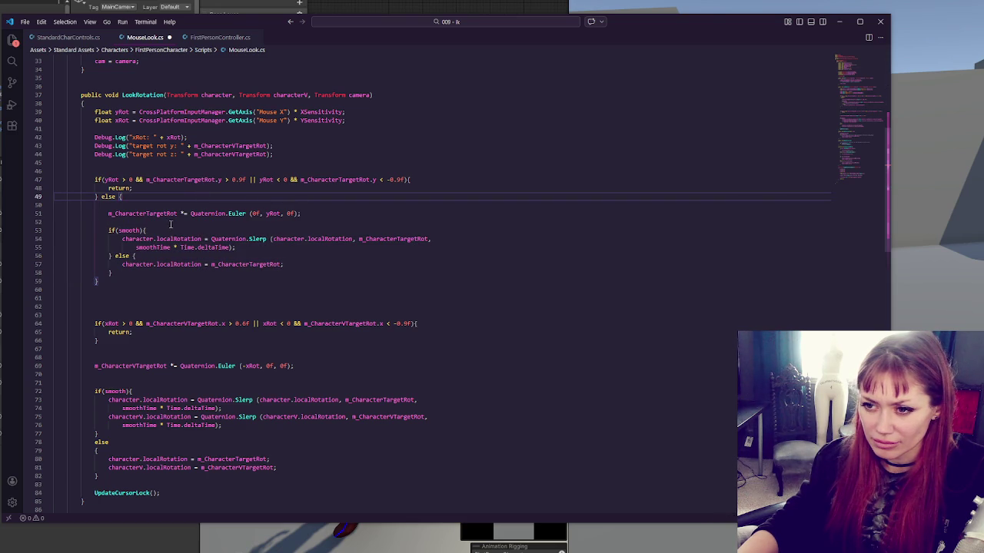
{"action": "left_click", "coordinate": [334, 222]}
{"action": "key", "text": "BackSpace"}
{"action": "left_click", "coordinate": [325, 202]}
{"action": "key", "text": "ctrl+shift+k"}
{"action": "left_click", "coordinate": [308, 239]}
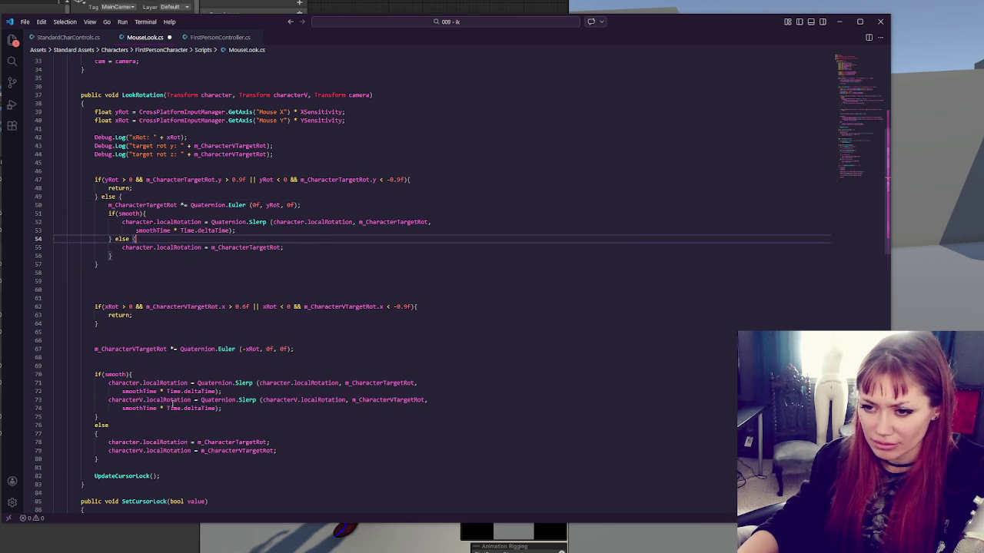
{"action": "scroll", "coordinate": [172, 369], "scroll_direction": "down", "scroll_amount": 1}
{"action": "left_click_drag", "start_coordinate": [70, 344], "coordinate": [153, 422]}
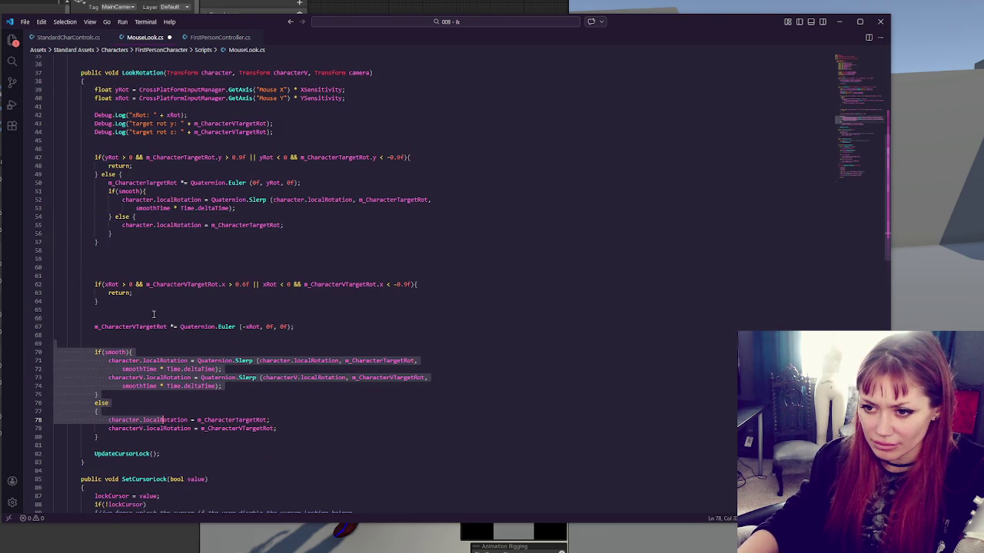
- Add an else branch to the xRot check and indent the vertical rotation and smoothing lines into it
{"action": "left_click_drag", "start_coordinate": [77, 318], "coordinate": [176, 446]}
{"action": "left_click", "coordinate": [168, 301]}
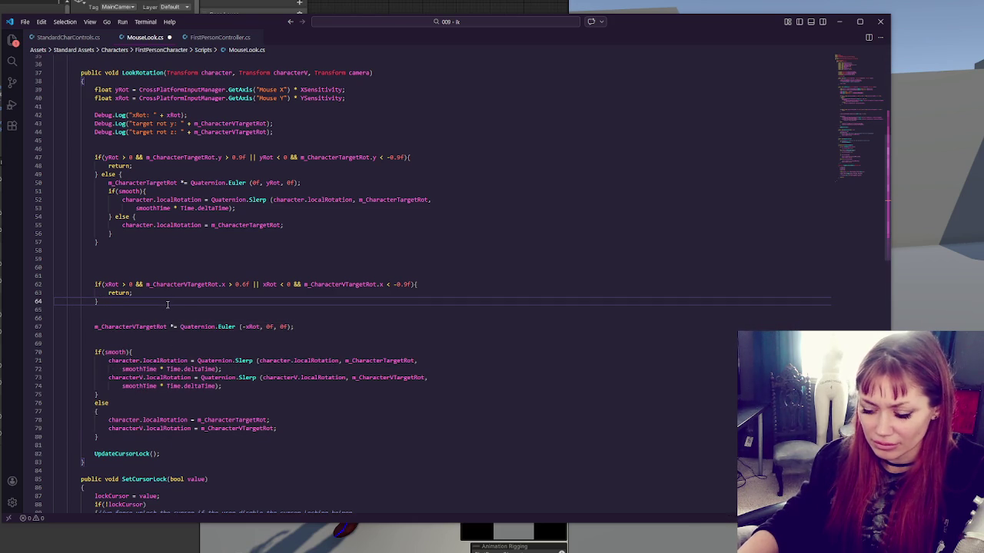
{"action": "type", "text": "else {"}
{"action": "left_click", "coordinate": [264, 445]}
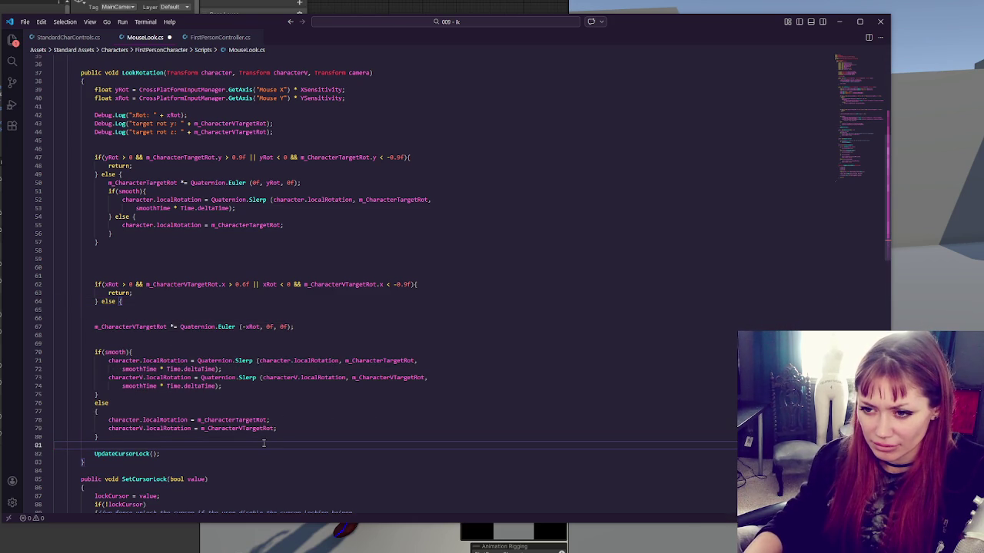
{"action": "left_click", "coordinate": [267, 439]}
{"action": "key", "text": "Return"}
{"action": "type", "text": "}"}
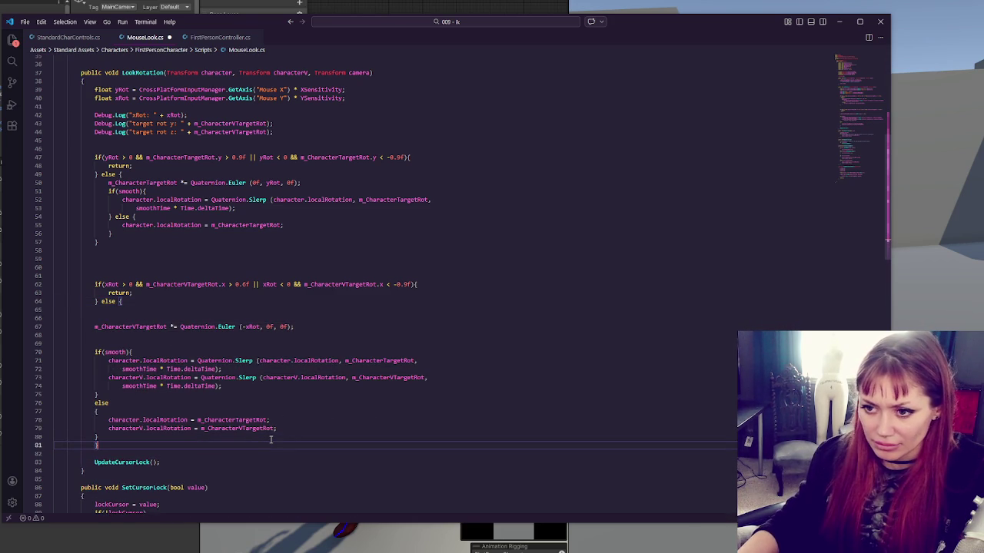
{"action": "left_click_drag", "start_coordinate": [131, 319], "coordinate": [100, 439]}
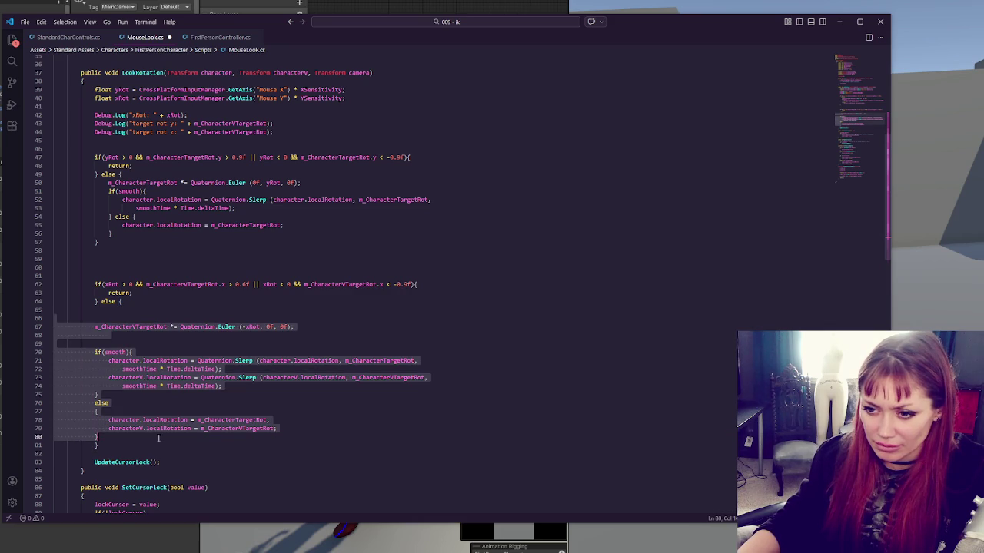
{"action": "key", "text": "Tab"}
{"action": "left_click", "coordinate": [306, 419]}
- Remove the character.localRotation assignment and join else and its brace onto the closing-brace line
{"action": "key", "text": "shift+Up"}
{"action": "key", "text": "BackSpace"}
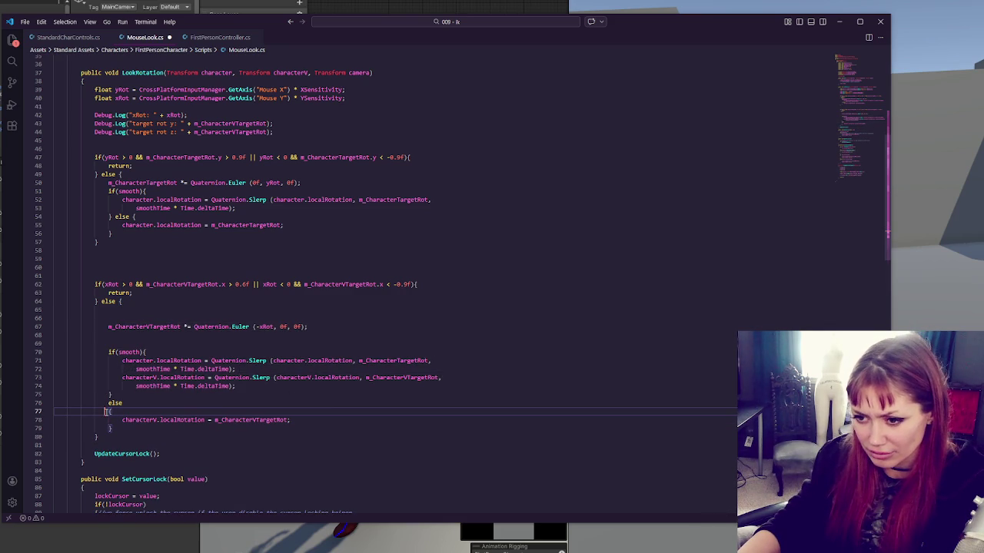
{"action": "key", "text": "BackSpace"}
{"action": "left_click", "coordinate": [110, 401]}
{"action": "key", "text": "BackSpace"}
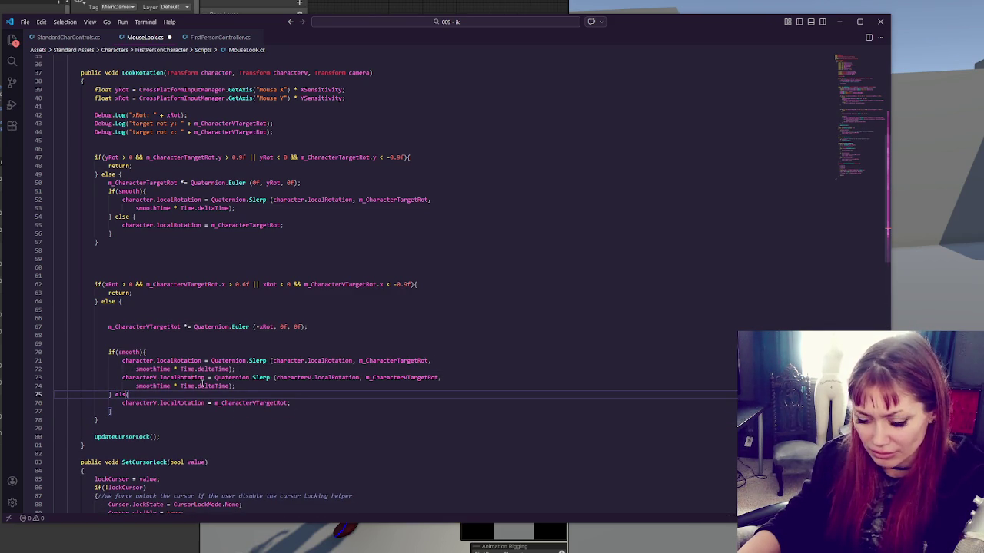
- Delete the character.localRotation Slerp statement and tidy blank lines around the xRot check
{"action": "mouse_move", "coordinate": [280, 371]}
{"action": "left_mouse_down"}
{"action": "mouse_move", "coordinate": [259, 355]}
{"action": "mouse_move", "coordinate": [309, 326]}
{"action": "left_mouse_up"}
{"action": "key", "text": "BackSpace"}
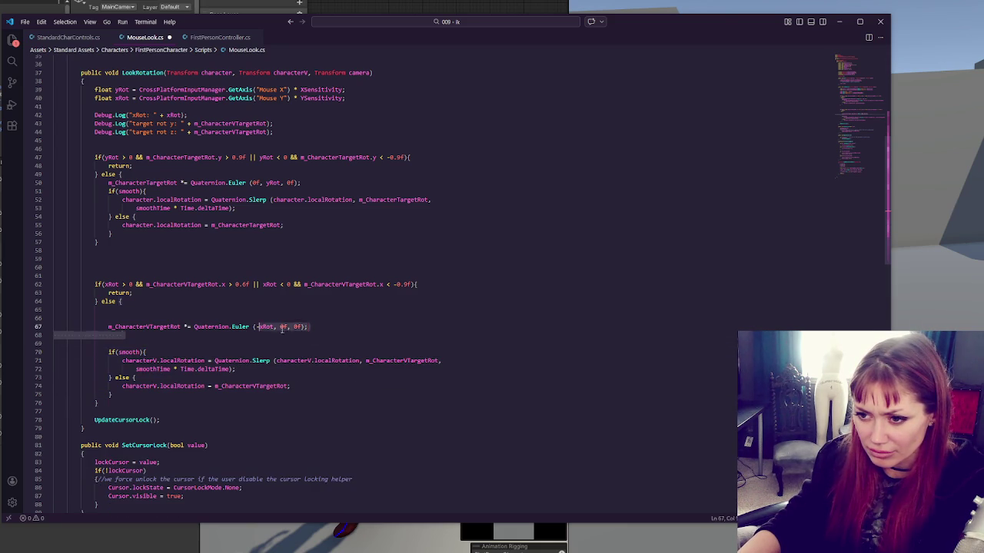
{"action": "key", "text": "Delete"}
{"action": "key", "text": "Delete"}
{"action": "key", "text": "Home"}
{"action": "key", "text": "BackSpace"}
{"action": "key", "text": "BackSpace"}
{"action": "left_click", "coordinate": [176, 360]}
{"action": "left_click", "coordinate": [223, 251]}
{"action": "key", "text": "Delete"}
{"action": "key", "text": "Delete"}
{"action": "key", "text": "Delete"}
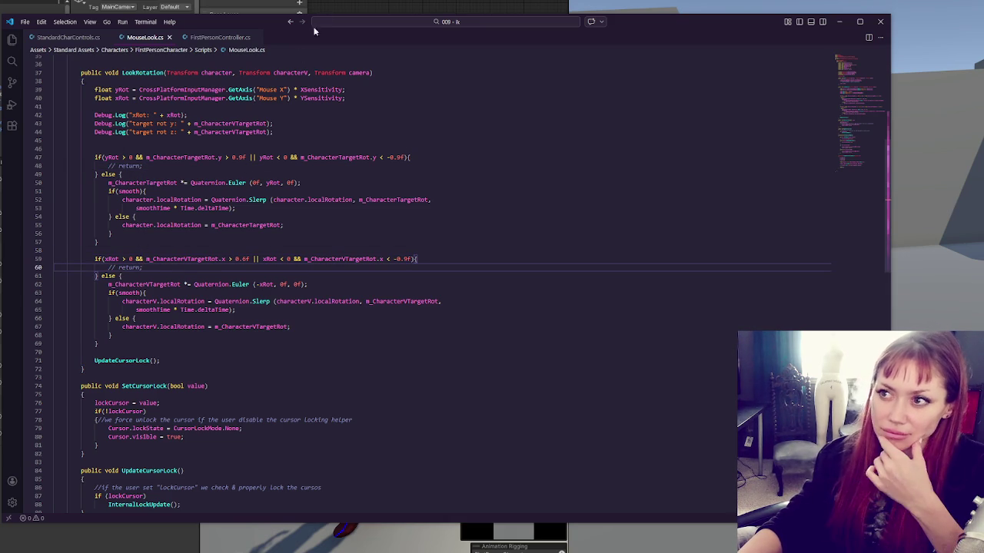
- Switch to Unity so it reloads the edited MouseLook.cs
{"action": "key", "text": "alt+Tab"}
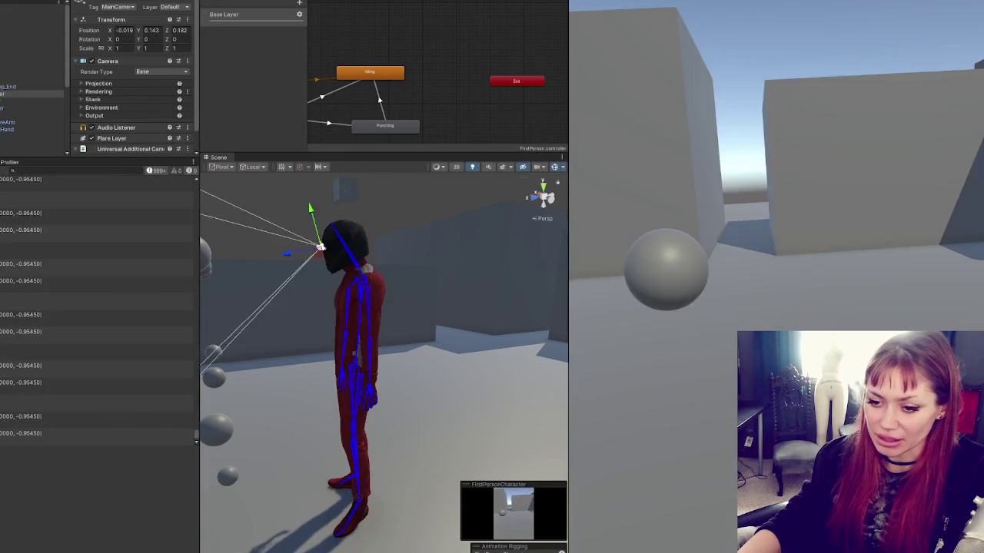
- Reload the script and test looking up in the Game view, then return to MouseLook.cs
{"action": "key", "text": "alt+Tab"}
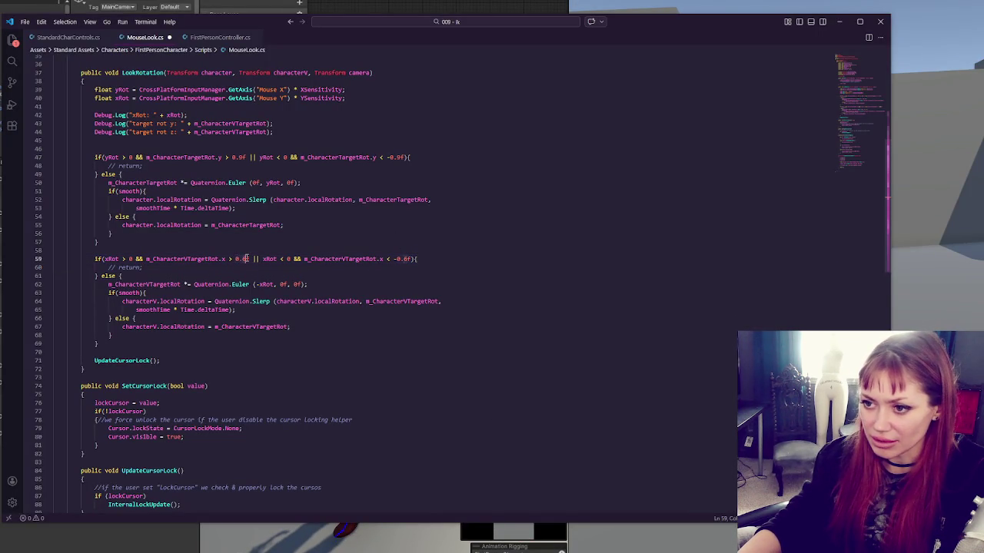
{"action": "key", "text": "alt+Tab"}
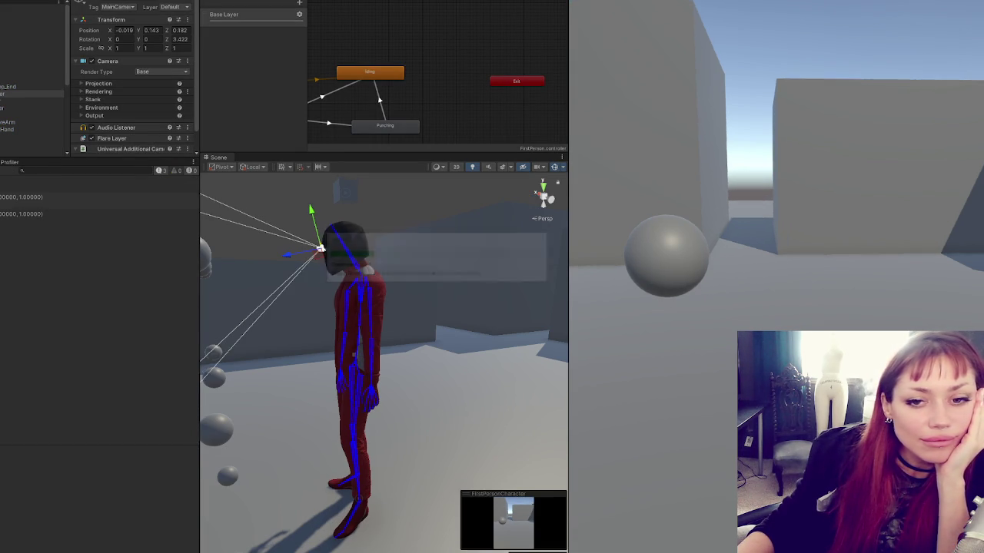
{"action": "left_click", "coordinate": [708, 186]}
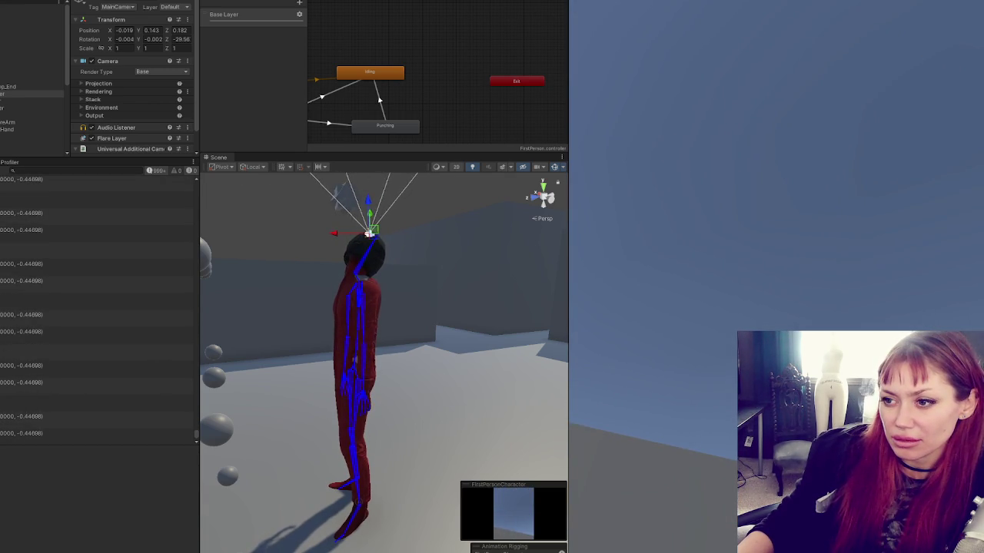
{"action": "key", "text": "alt+Tab"}
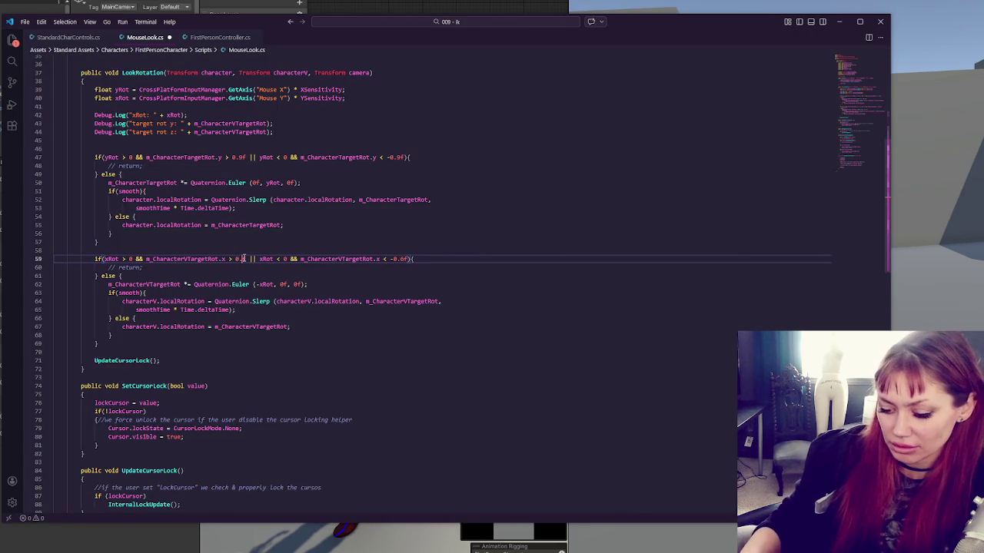
- Return to Unity and restart play mode to test the updated MouseLook script
{"action": "key", "text": "alt+Tab"}
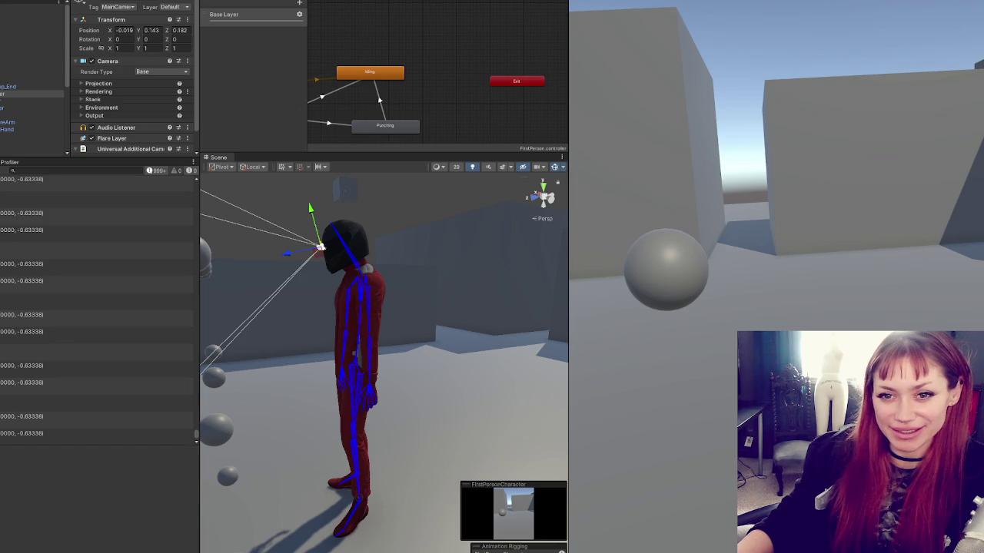
{"action": "left_click", "coordinate": [430, 2]}
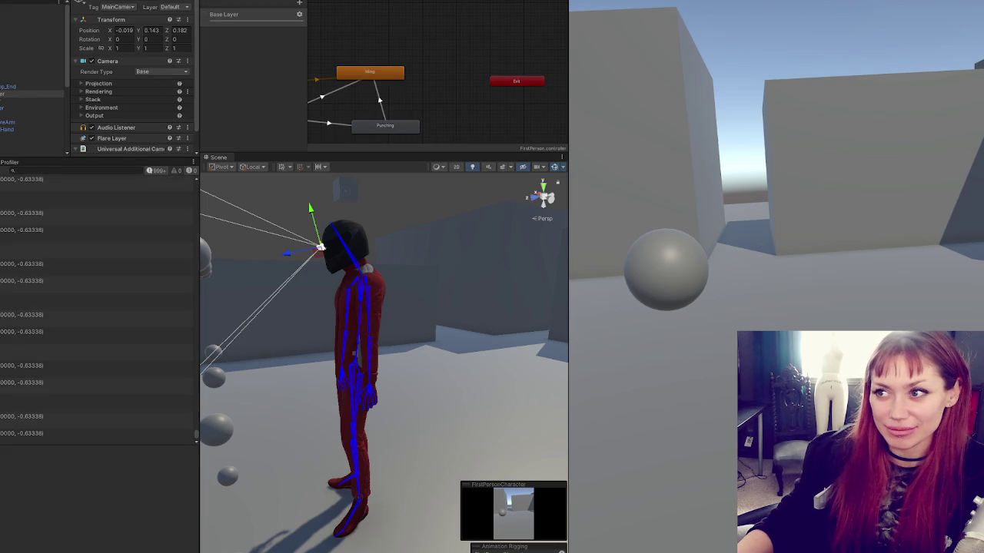